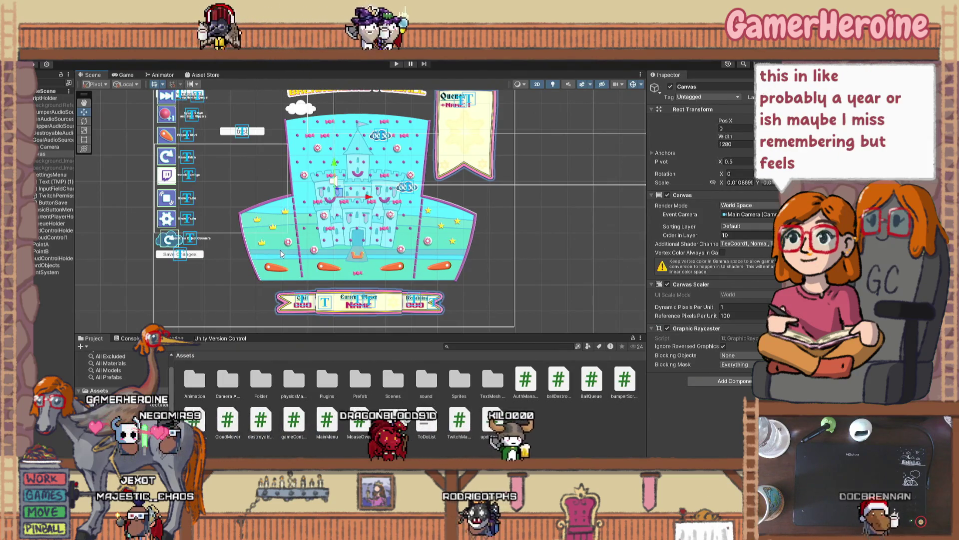
Step: In Visual Studio's MainMenu.cs, put the cursor on a new line below the MainCamera field
left_click(544, 437)
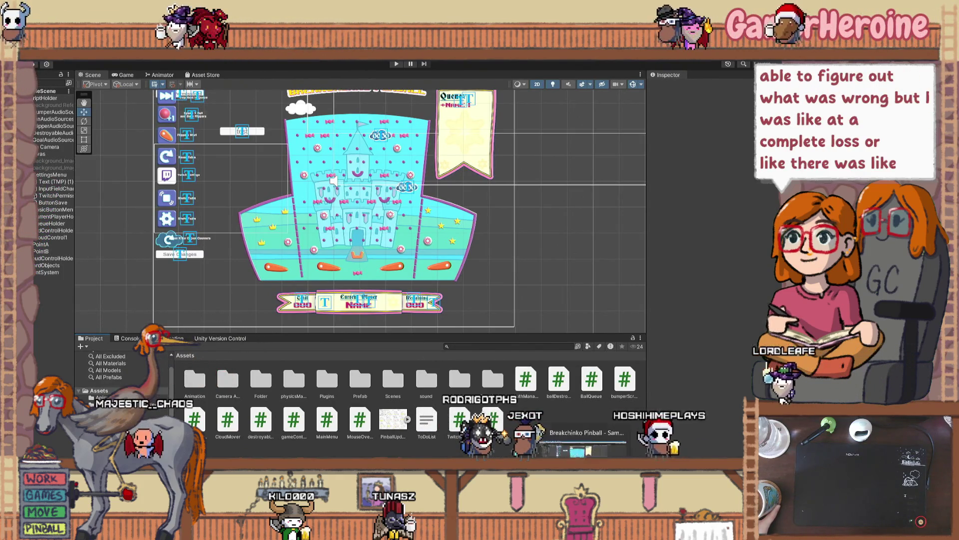
key("alt+Tab")
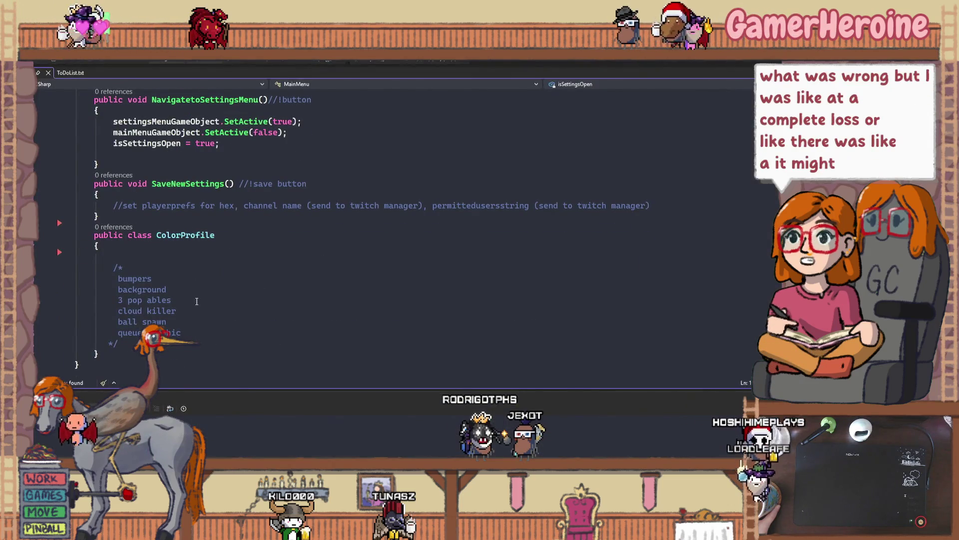
scroll(196, 301, "up", 1)
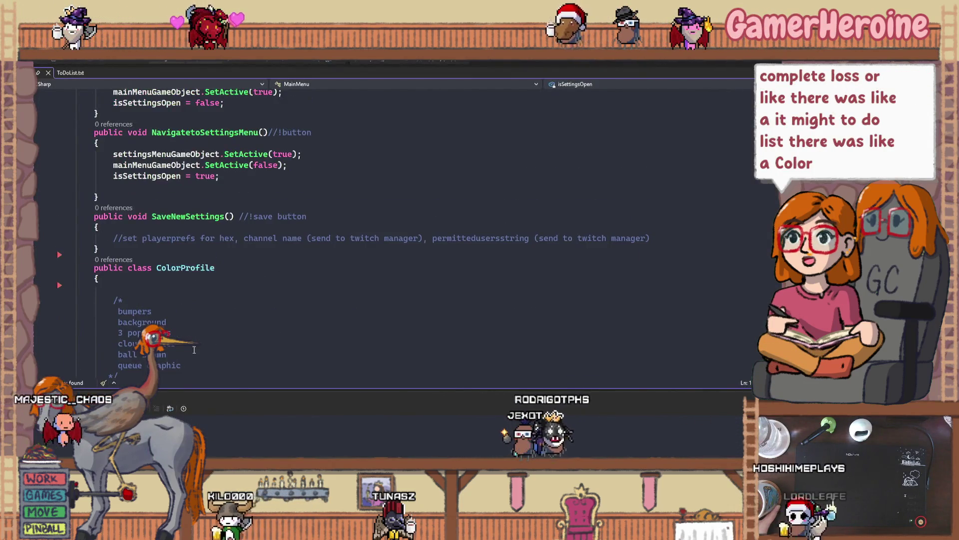
scroll(195, 350, "up", 2)
scroll(194, 349, "up", 2)
scroll(195, 350, "up", 2)
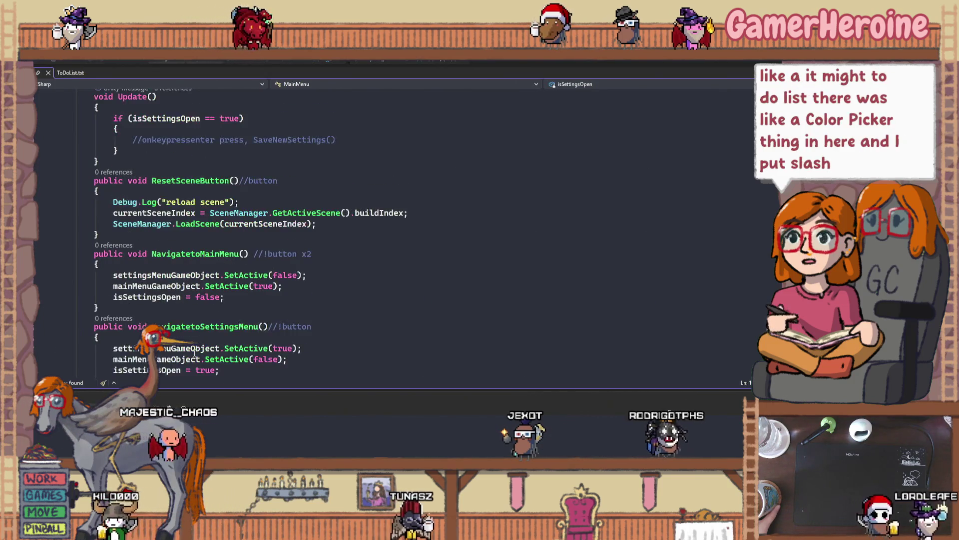
scroll(195, 353, "up", 8)
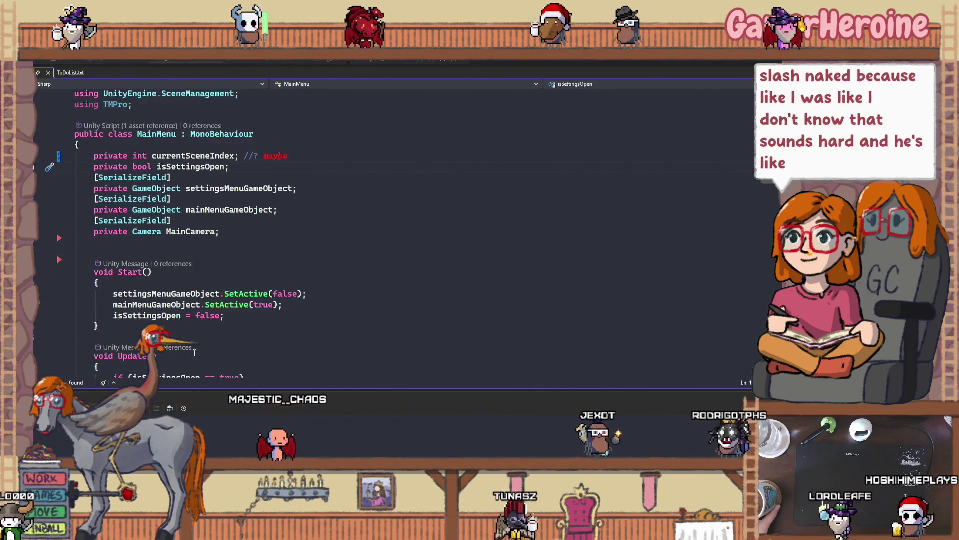
left_click(115, 247)
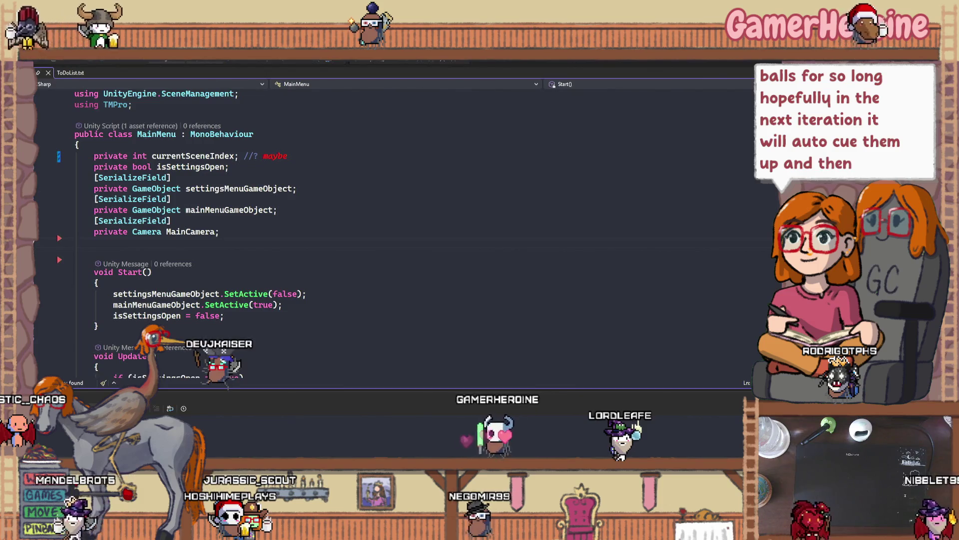
Step: Jump to MainMenu's Update() method using the member dropdown
left_click(201, 343)
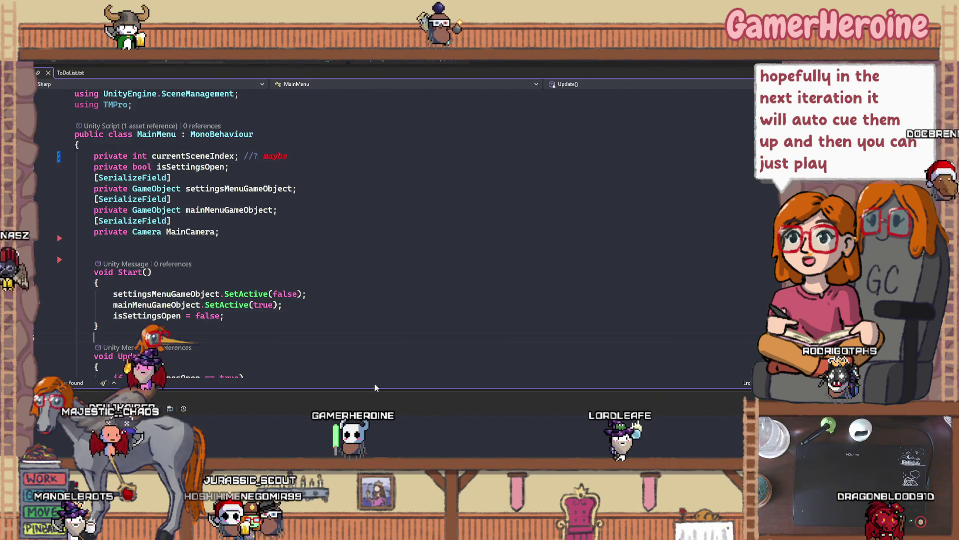
Step: Bring the Anki review window to the front and move it lower on screen
key("alt+Tab")
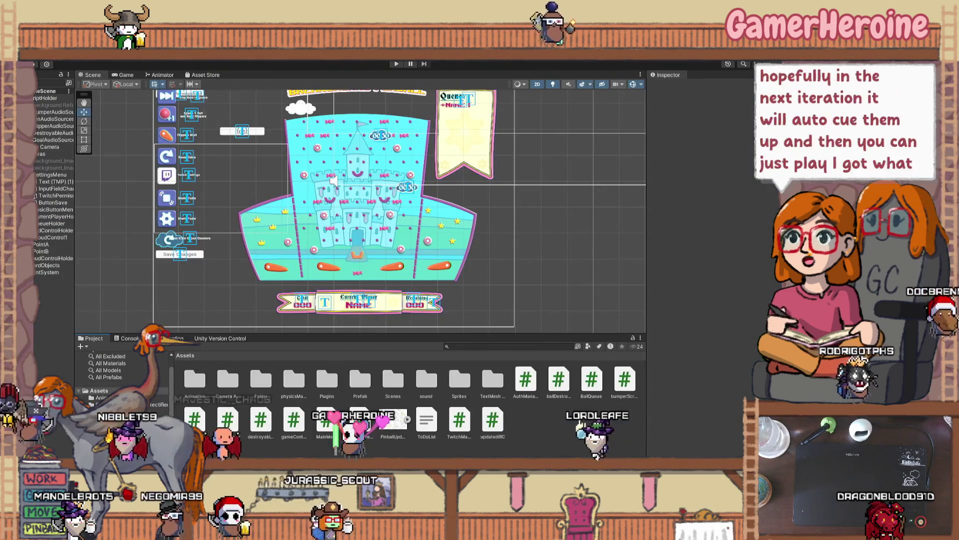
key("alt+Tab")
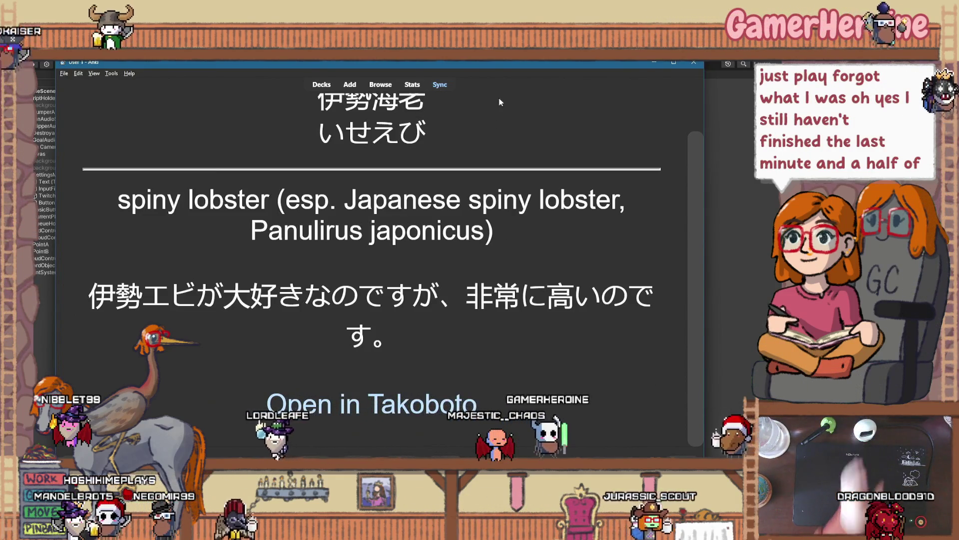
left_click_drag(489, 62, 489, 101)
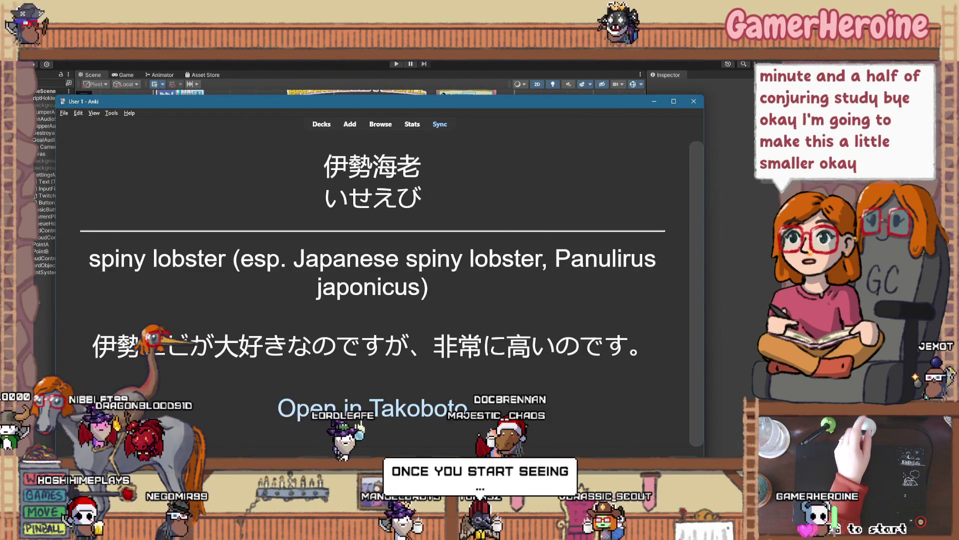
Step: Review and grade the spiny lobster, 'such, like that', fish and どう cards
key("space")
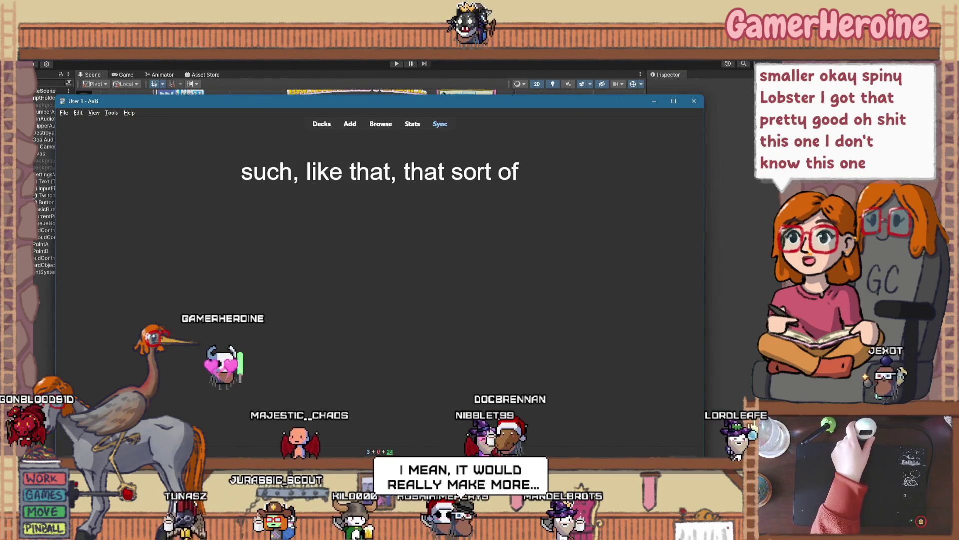
key("space")
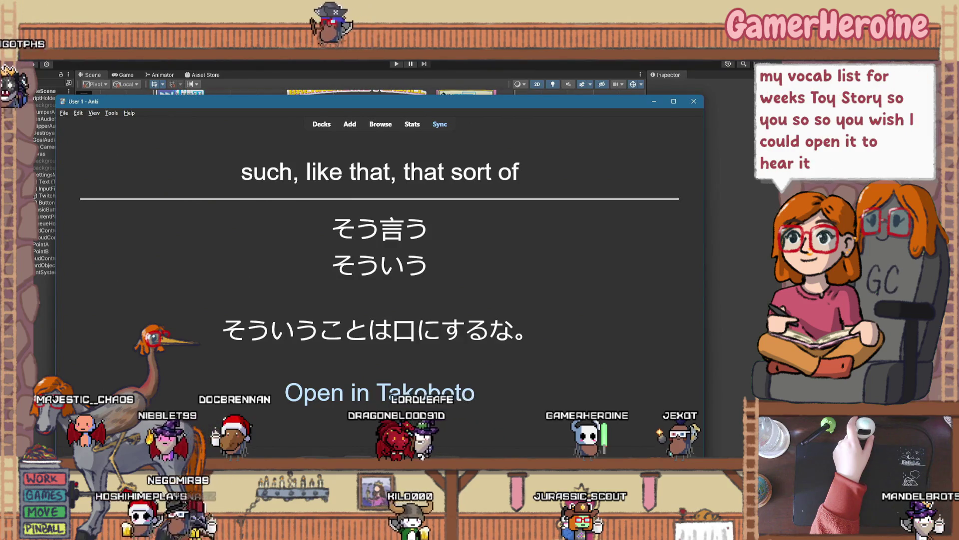
key("space")
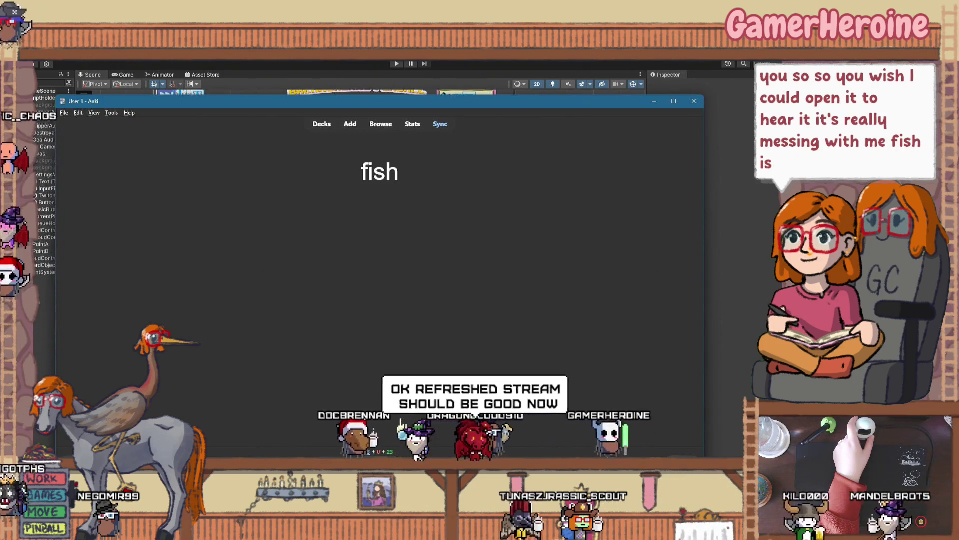
key("space")
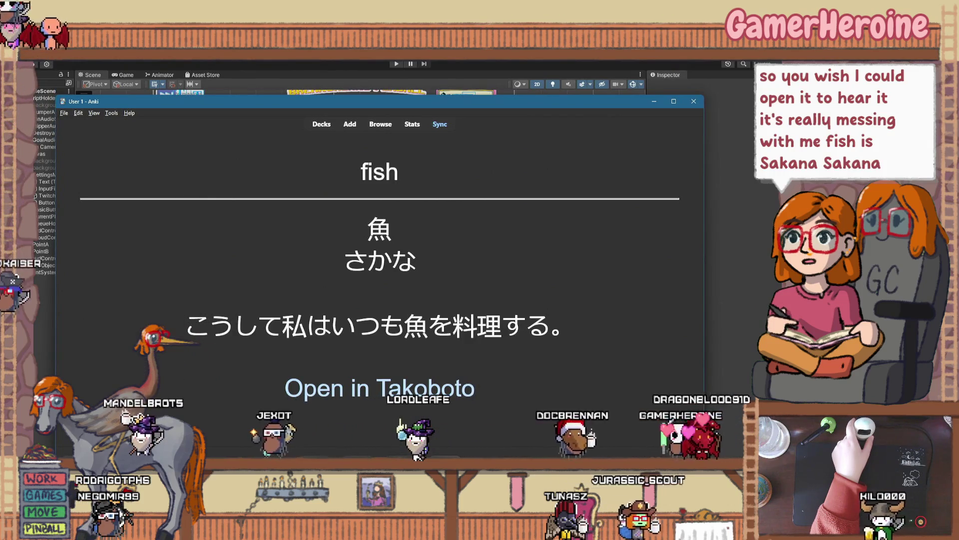
key("space")
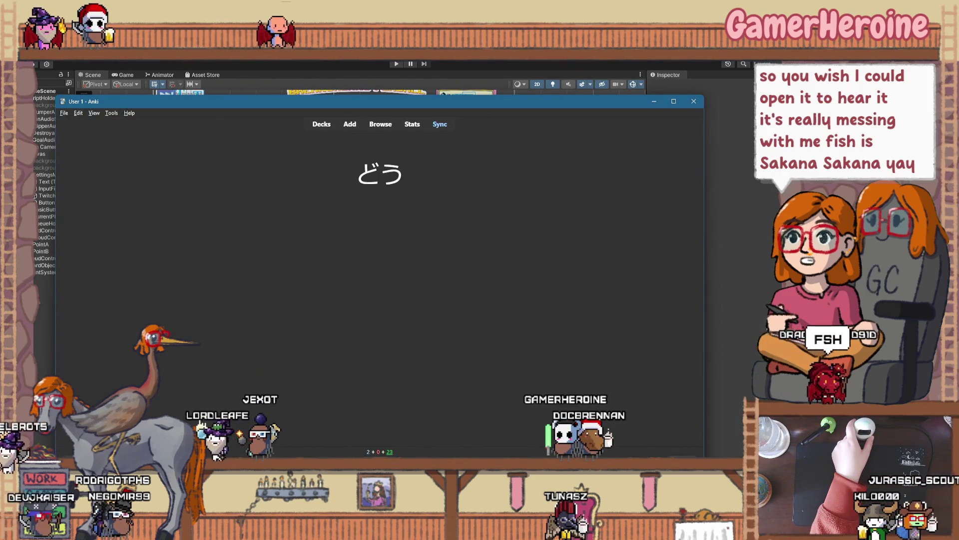
key("space")
key("space")
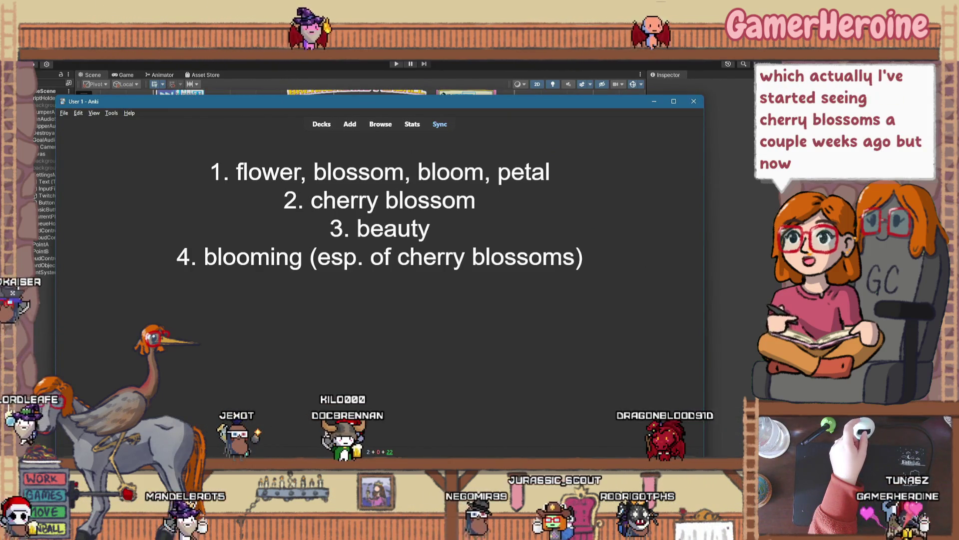
Step: Reveal the 花 card, select its はな reading, then grade it
key("space")
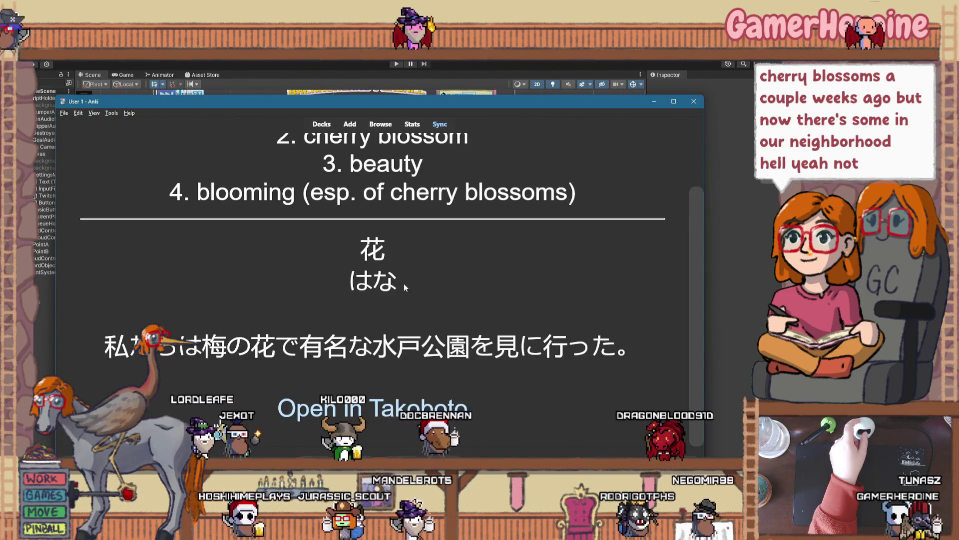
left_click_drag(362, 292, 334, 287)
left_click_drag(405, 287, 354, 288)
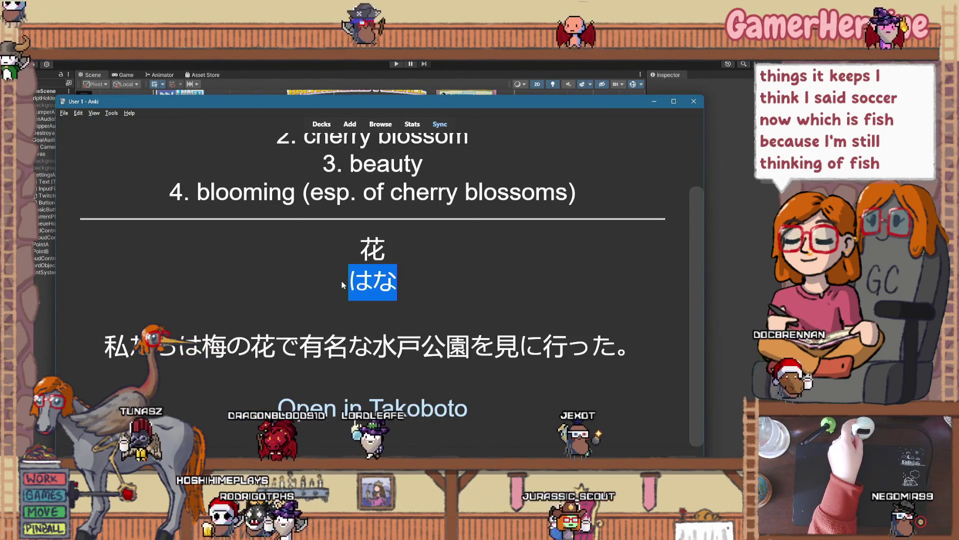
left_click(402, 283)
left_click_drag(397, 281, 349, 281)
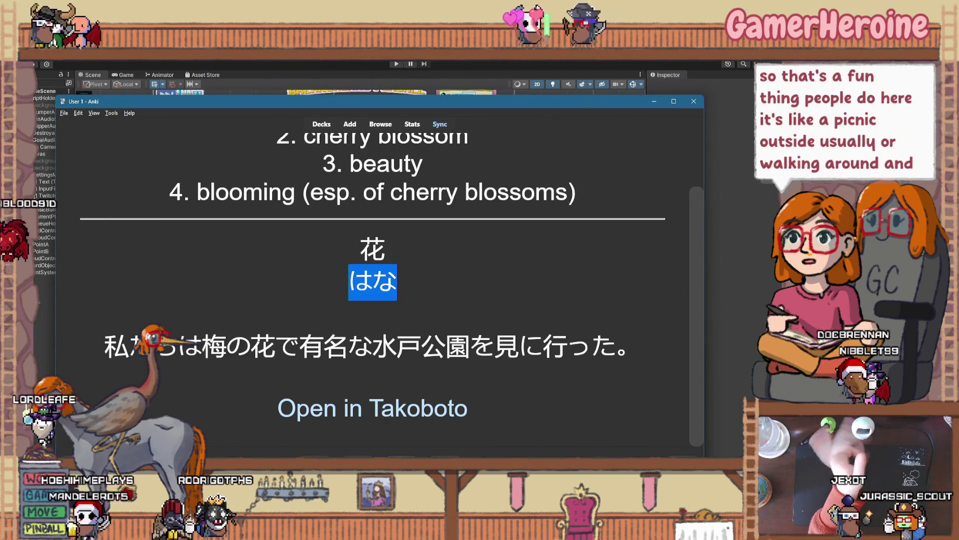
key("space")
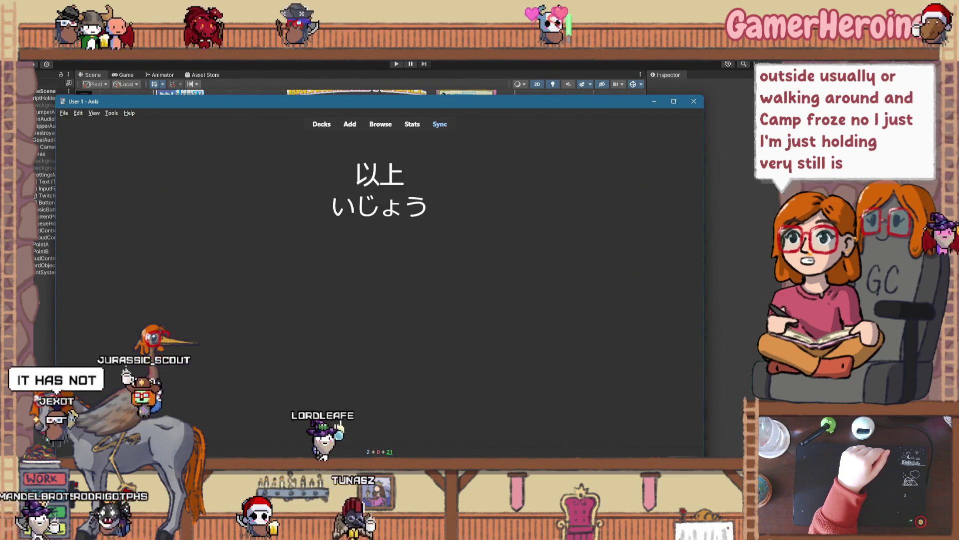
Step: Reveal and read through the 以上 meanings, grade the card, and close Anki
key("space")
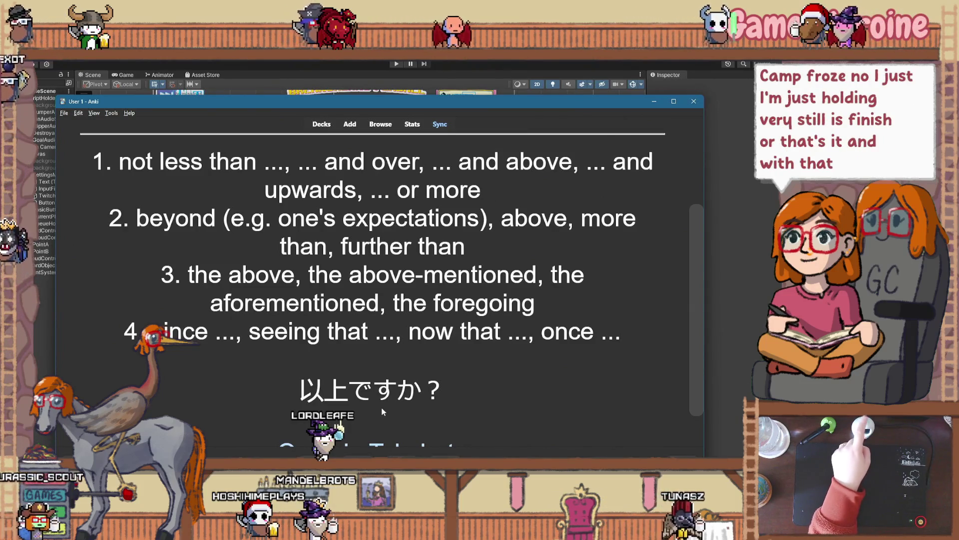
scroll(381, 404, "up", 3)
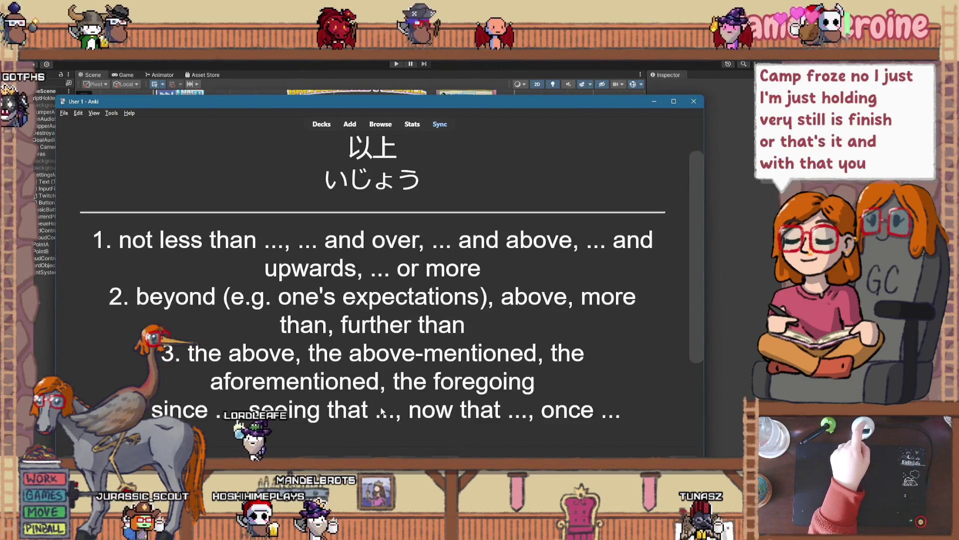
scroll(376, 378, "down", 2)
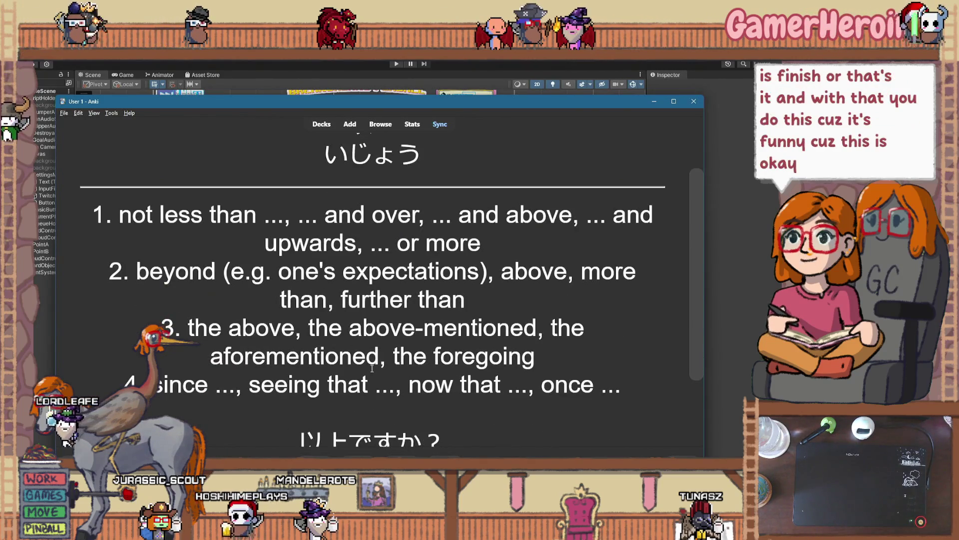
scroll(369, 370, "up", 1)
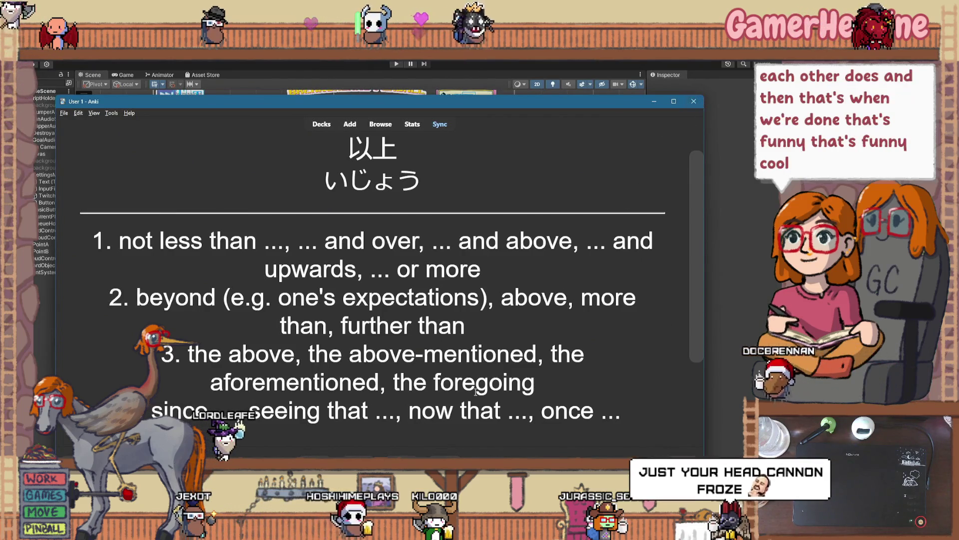
key("space")
left_click(693, 103)
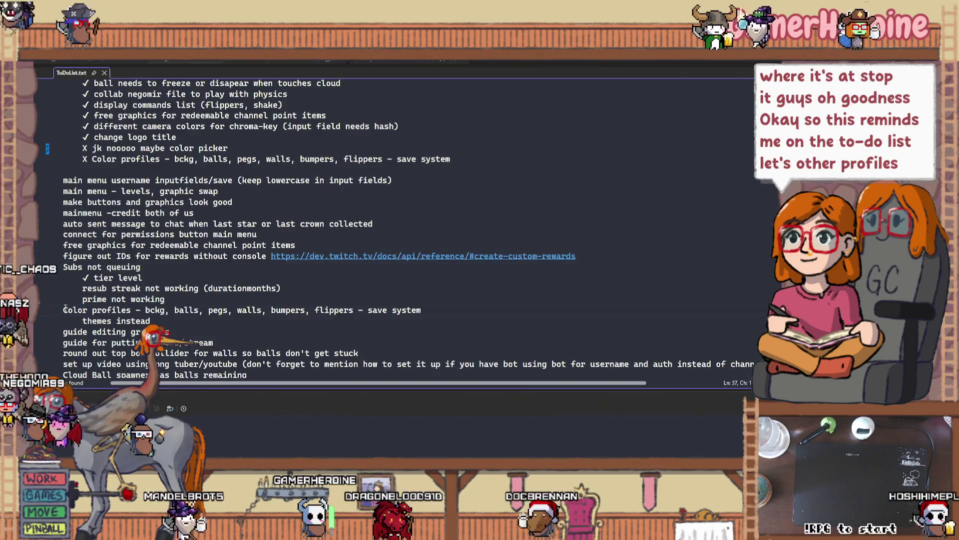
Step: Rename the 'Color profiles' to-do item to 'Theme profiles'
left_click_drag(64, 310, 88, 310)
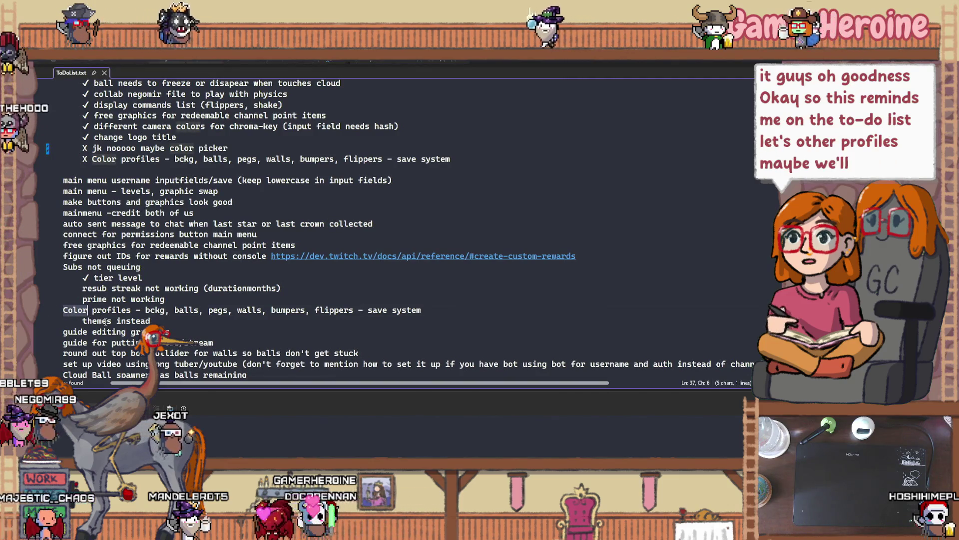
type("t")
key("BackSpace")
type("These")
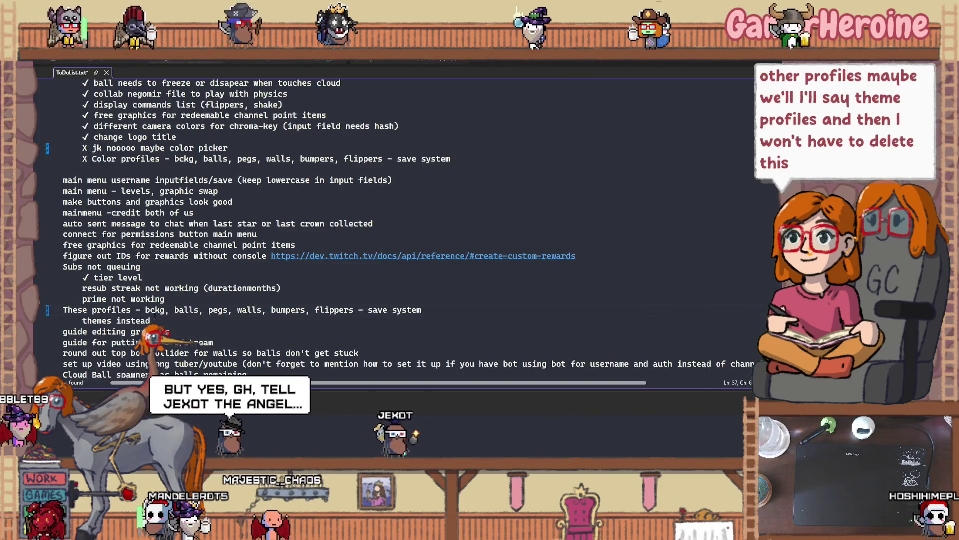
key("BackSpace")
type("me")
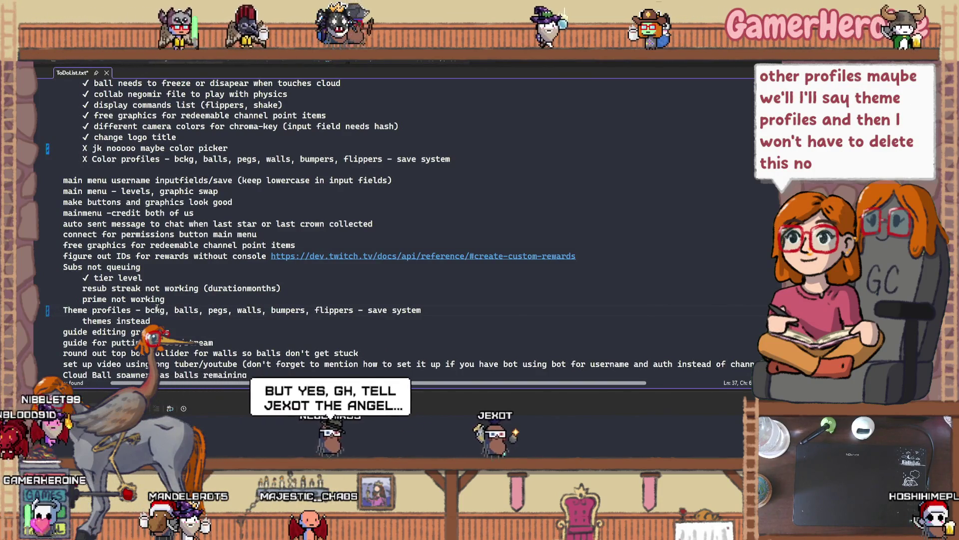
Step: Add a 'Credit for users' entry on a new line after the Cloud Ball spawner item
scroll(165, 295, "down", 4)
left_click(279, 247)
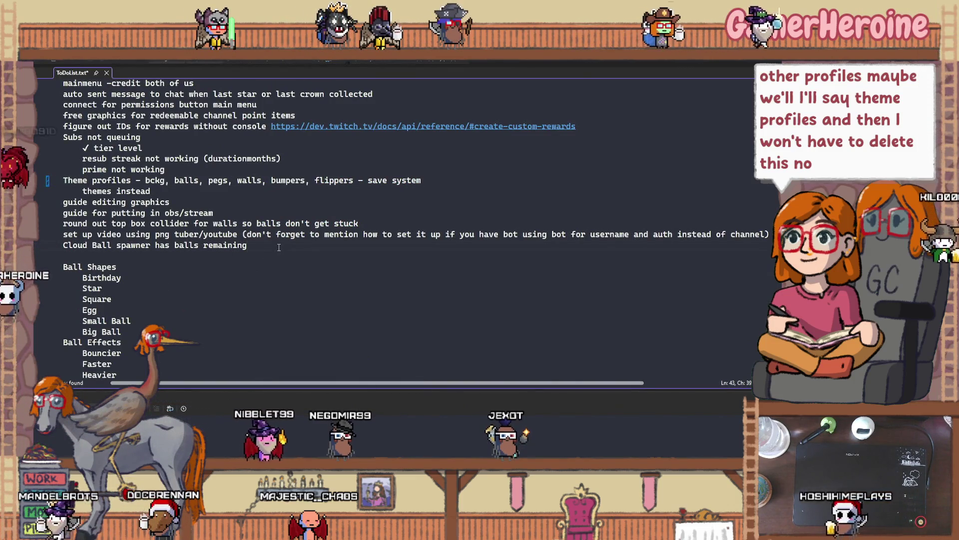
key("Return")
scroll(278, 248, "down", 4)
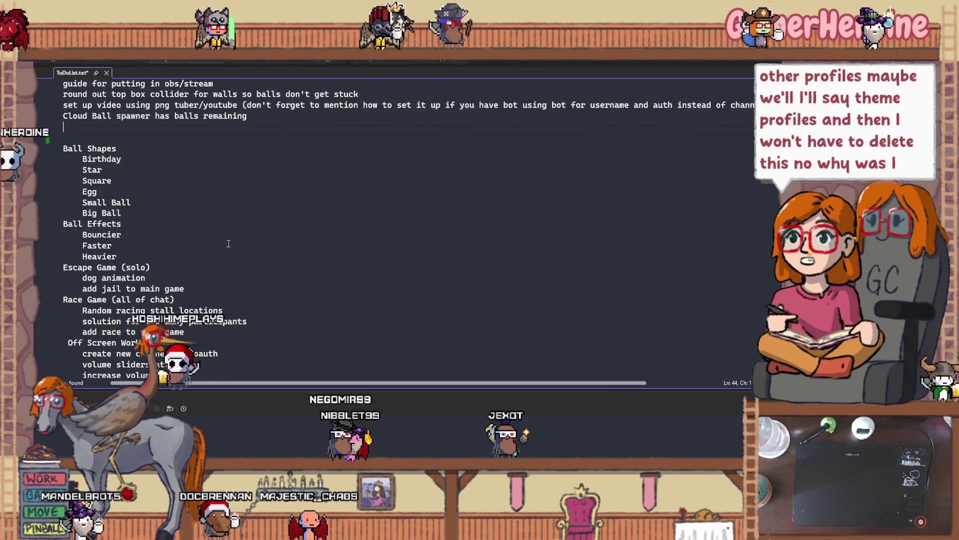
scroll(83, 223, "up", 2)
left_click_drag(83, 223, 147, 275)
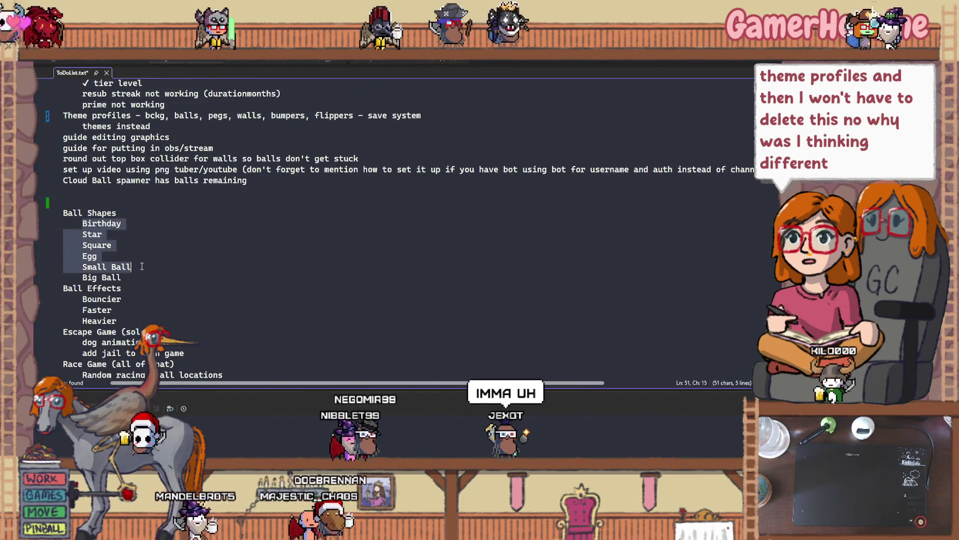
key("Up")
key("Up")
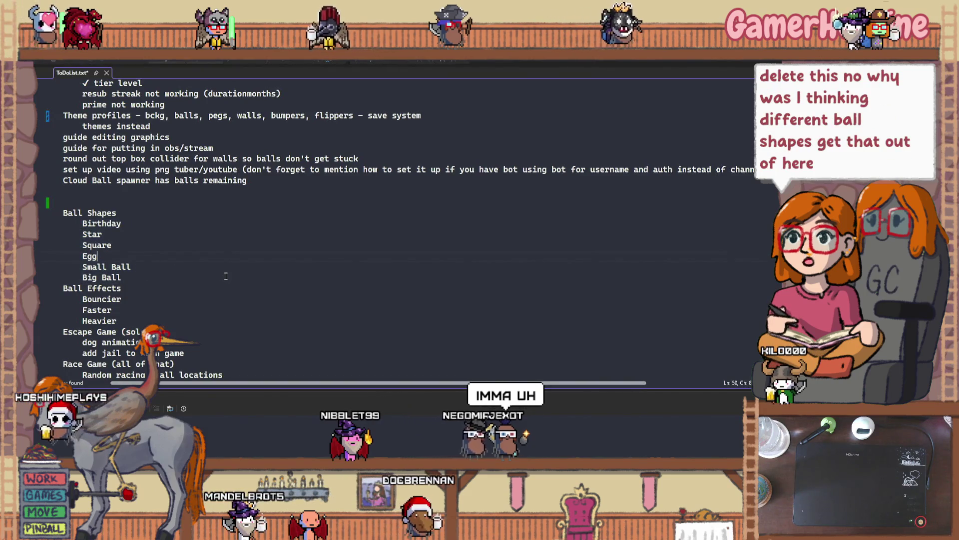
scroll(225, 276, "down", 4)
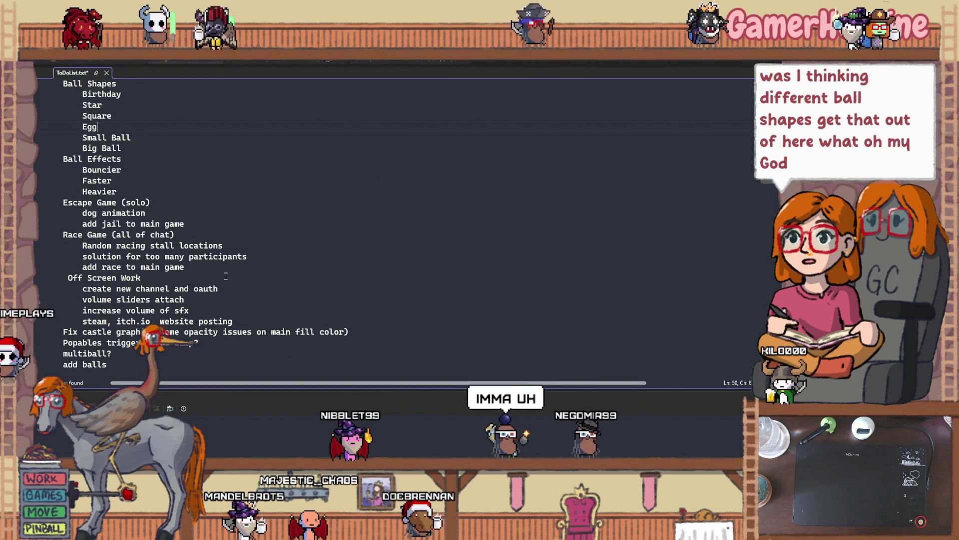
scroll(226, 276, "down", 2)
scroll(223, 273, "up", 8)
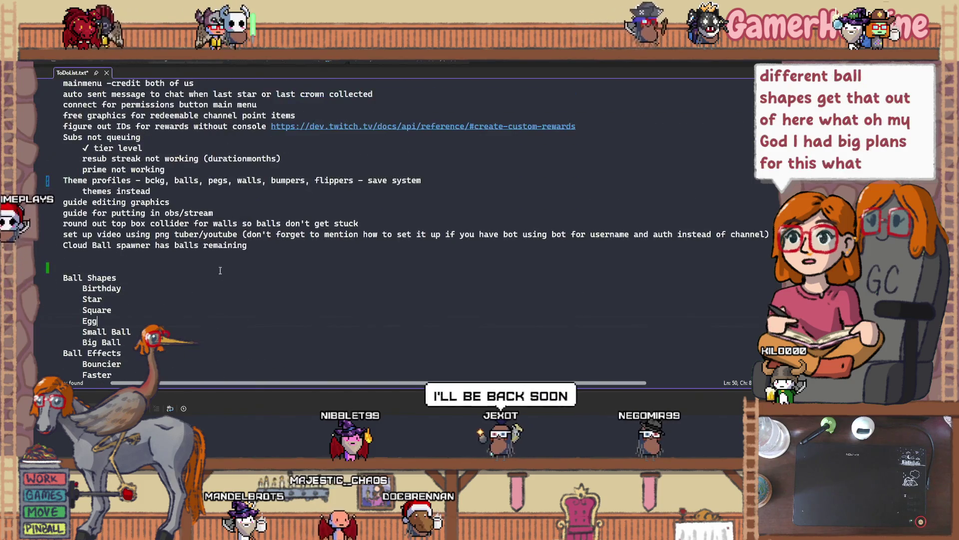
left_click(91, 247)
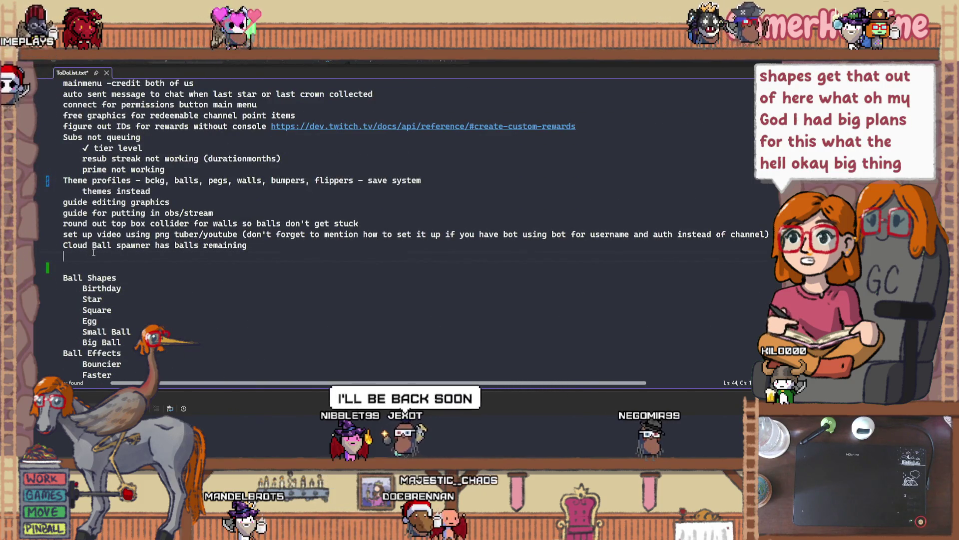
type("Credit")
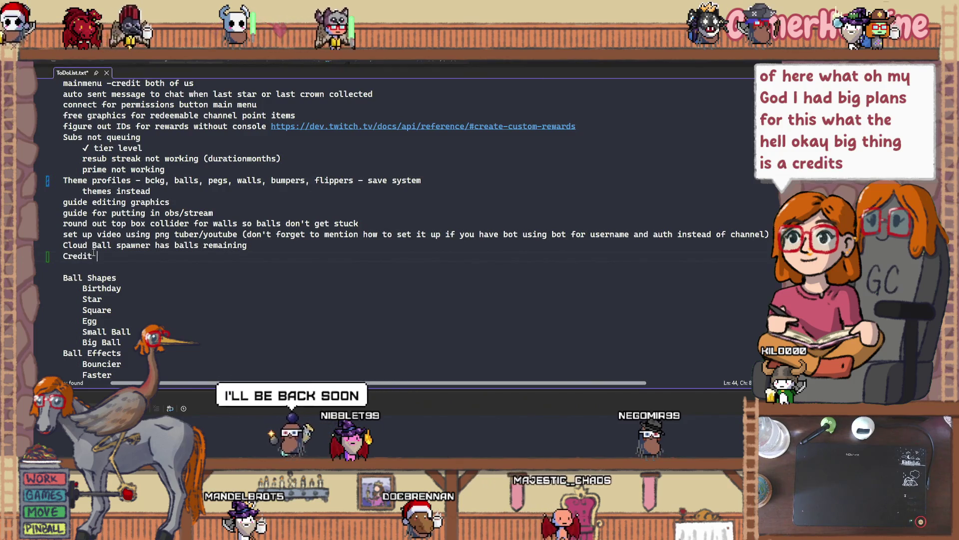
type("sers")
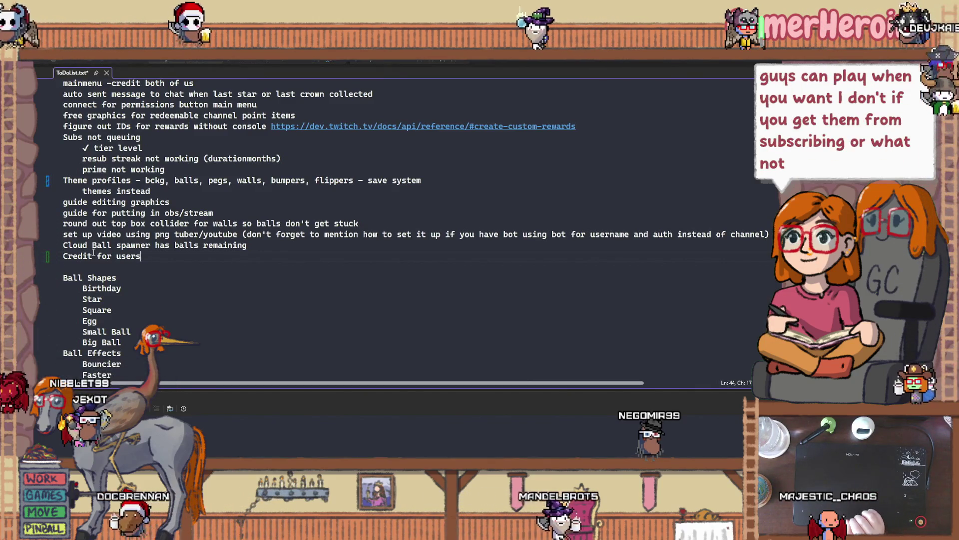
Step: Add the indented sub-item 'command to check credits' under it
key("Return")
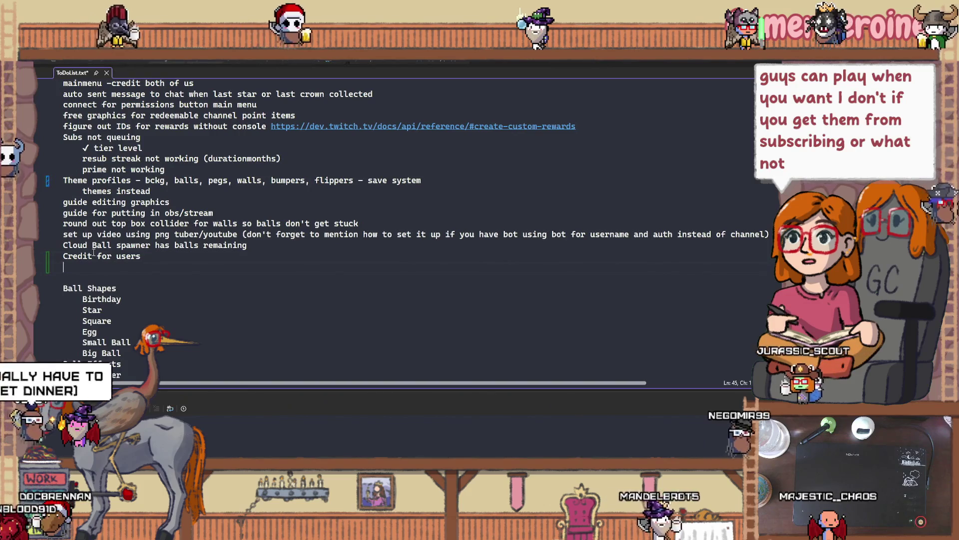
key("Tab")
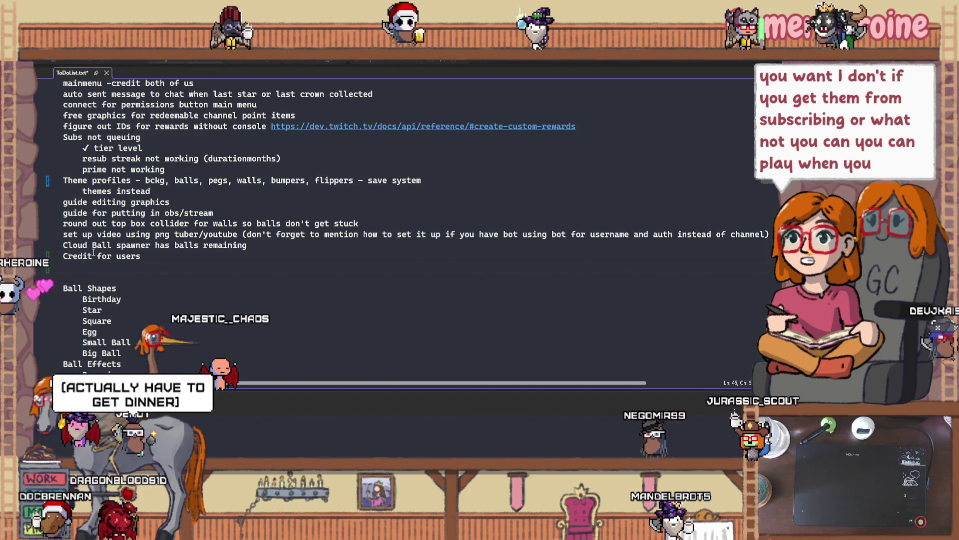
type("com")
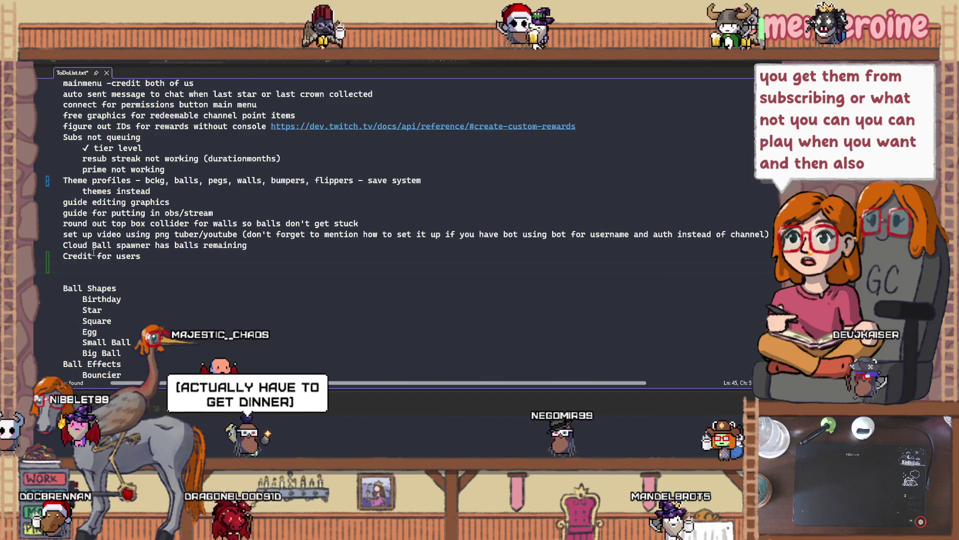
type("mand to ch")
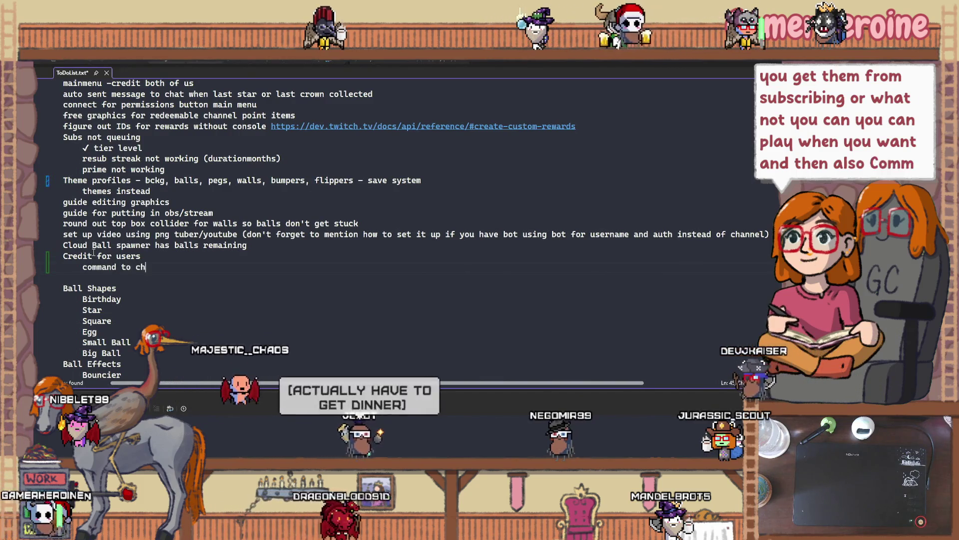
type("eck credits")
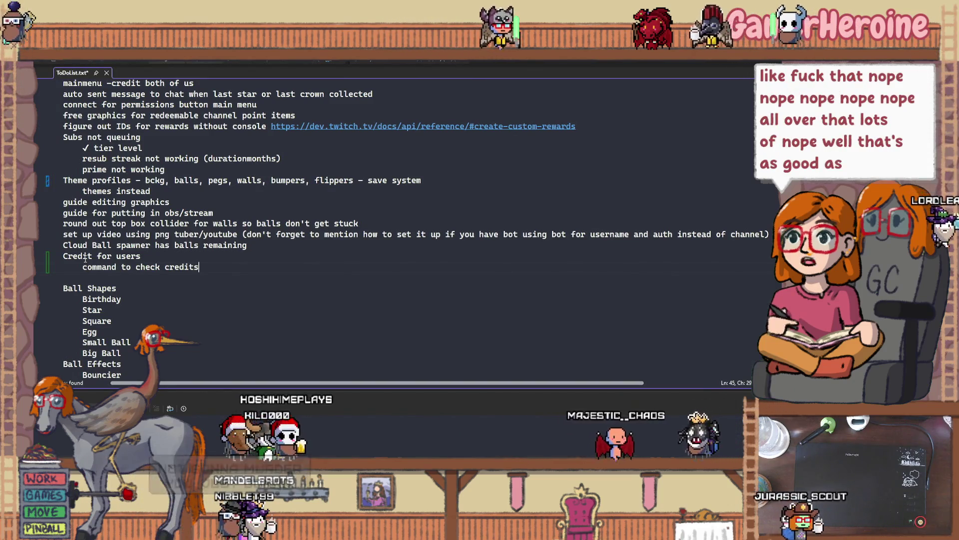
left_click(199, 318)
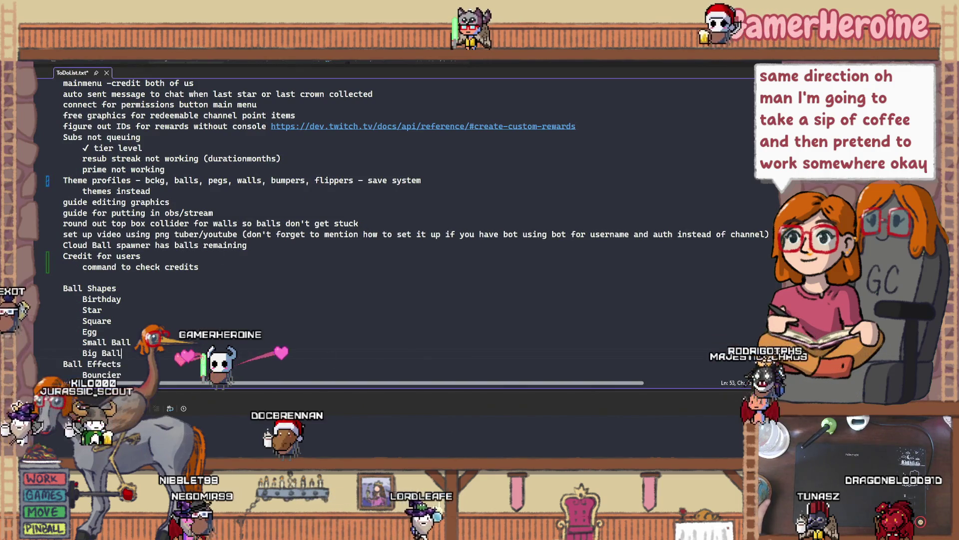
key("alt+Tab")
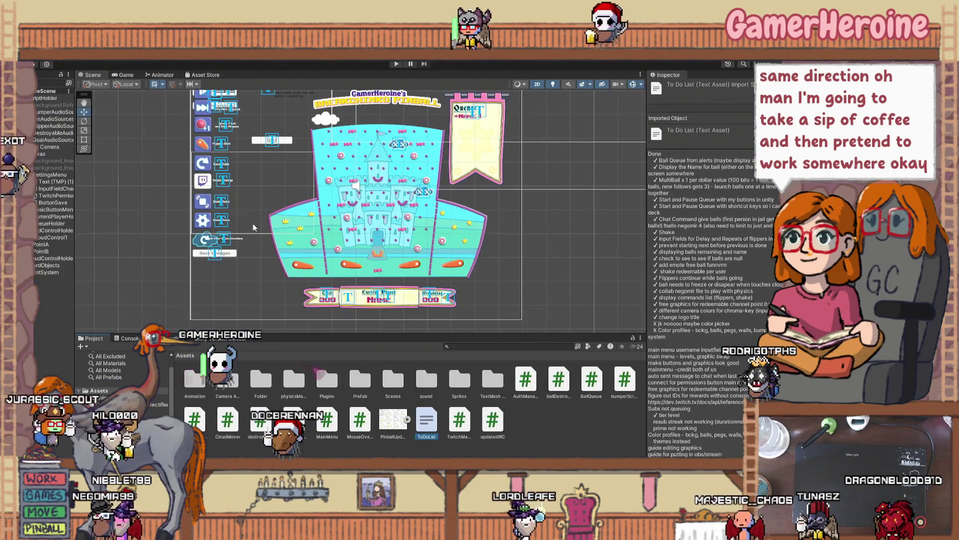
Step: Select the Canvas and pan the scene to show the bottom score banner
left_click(286, 263)
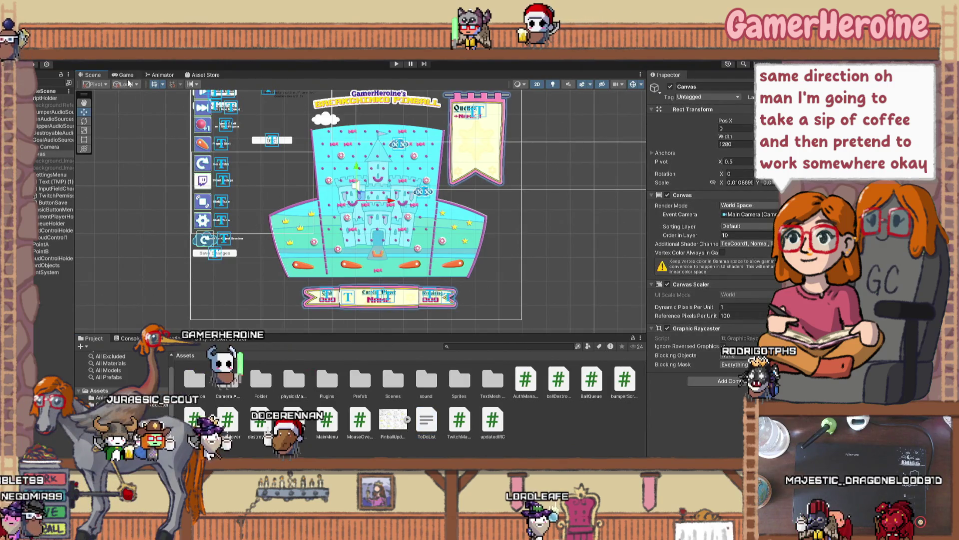
scroll(273, 303, "up", 3)
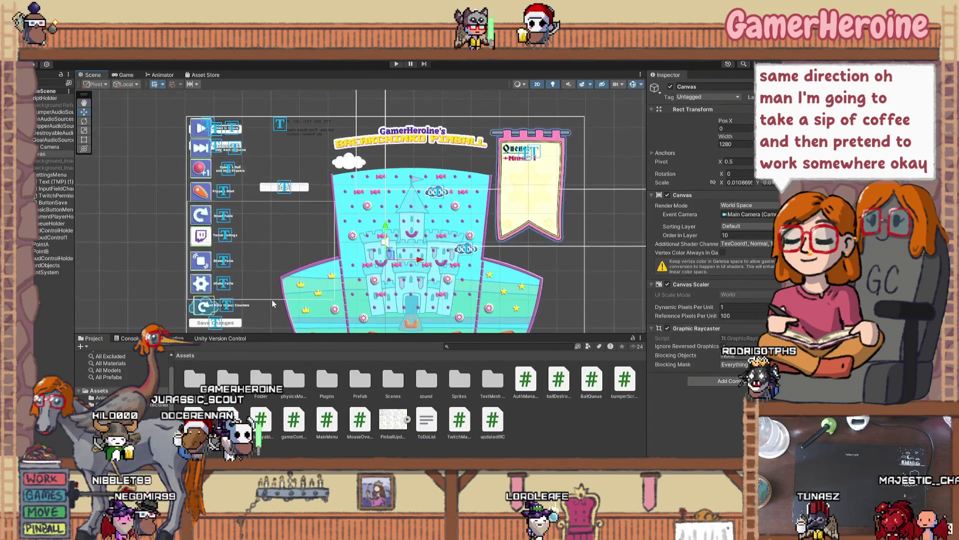
left_click_drag(268, 295, 254, 240)
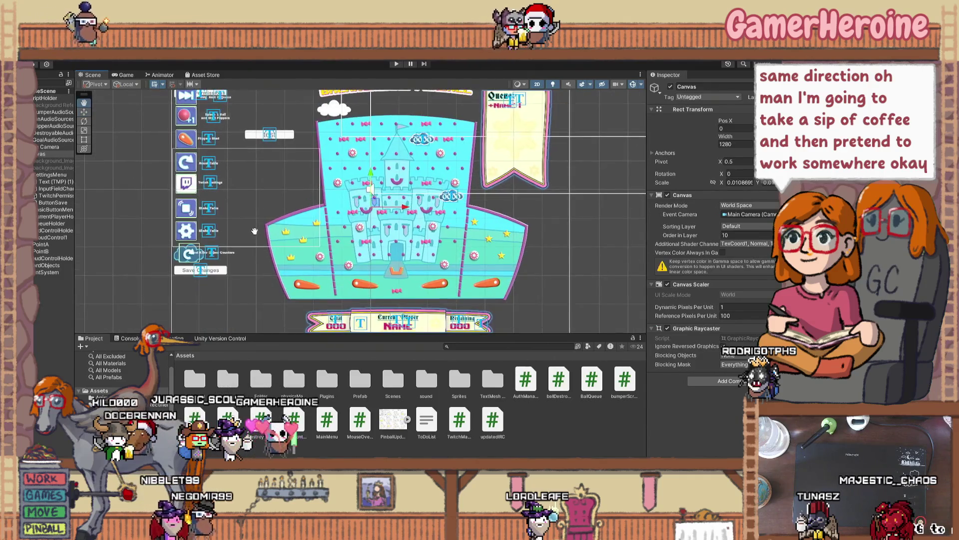
Step: Reposition the Main Camera to frame the board and preview it in the Game view
left_click(49, 147)
scroll(296, 247, "down", 3)
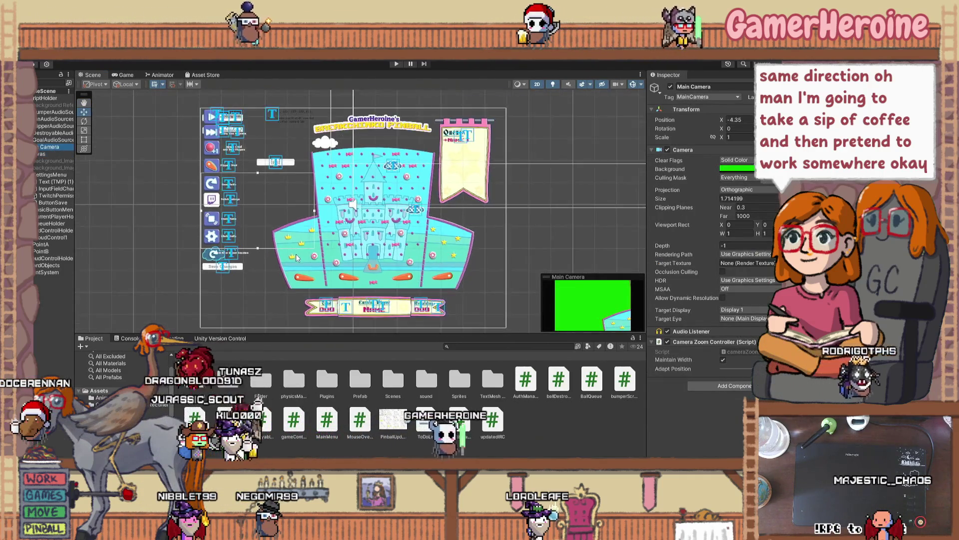
scroll(289, 242, "down", 2)
left_click_drag(284, 222, 337, 191)
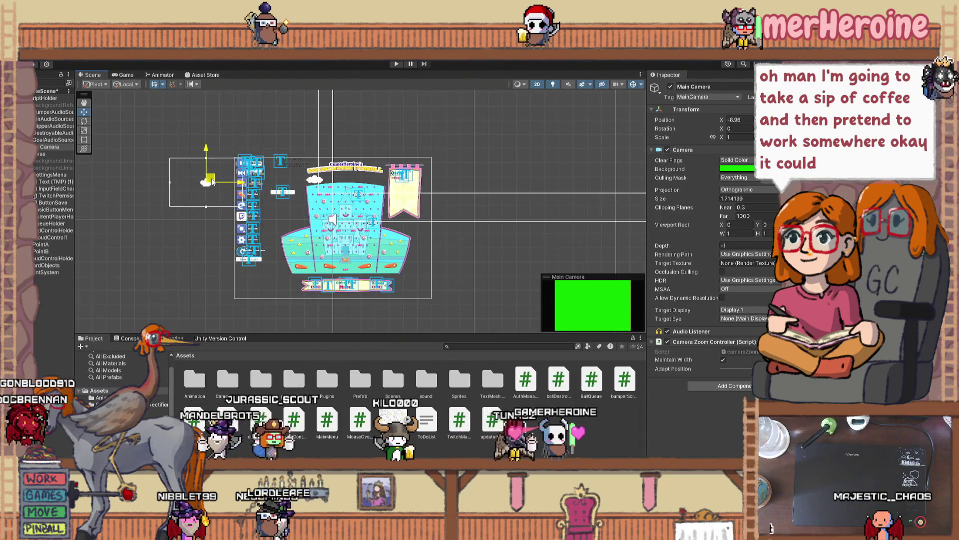
mouse_move(264, 207)
left_mouse_down()
mouse_move(285, 197)
mouse_move(139, 199)
mouse_move(262, 178)
mouse_move(242, 178)
mouse_move(307, 197)
mouse_move(288, 198)
mouse_move(276, 181)
left_mouse_up()
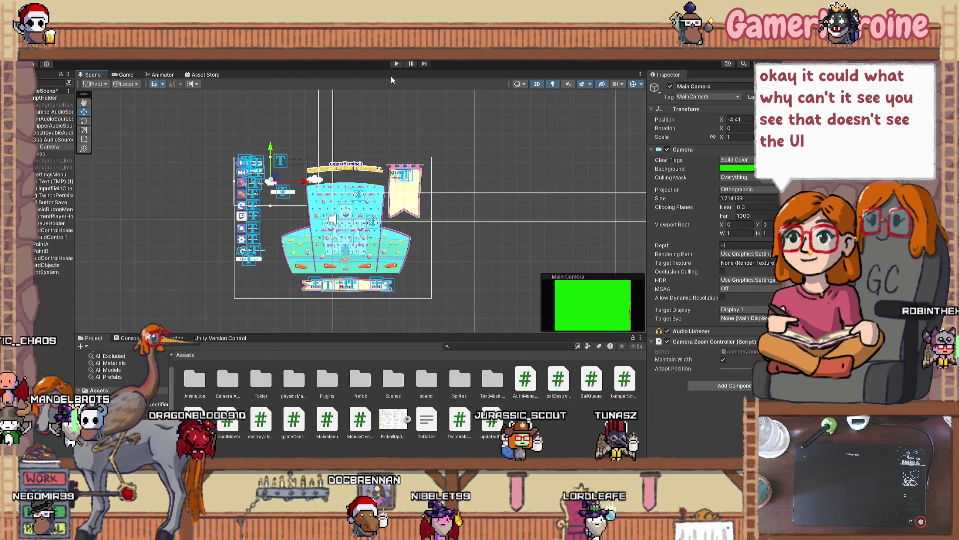
left_click(122, 75)
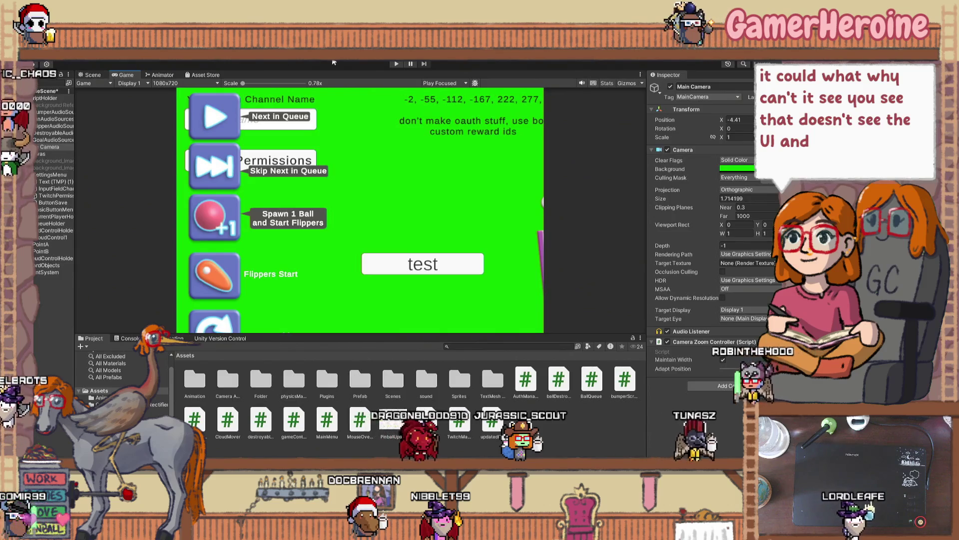
Step: Reselect the Main Camera and compare the Game view before returning to the Scene view
left_click(92, 75)
left_click(278, 195)
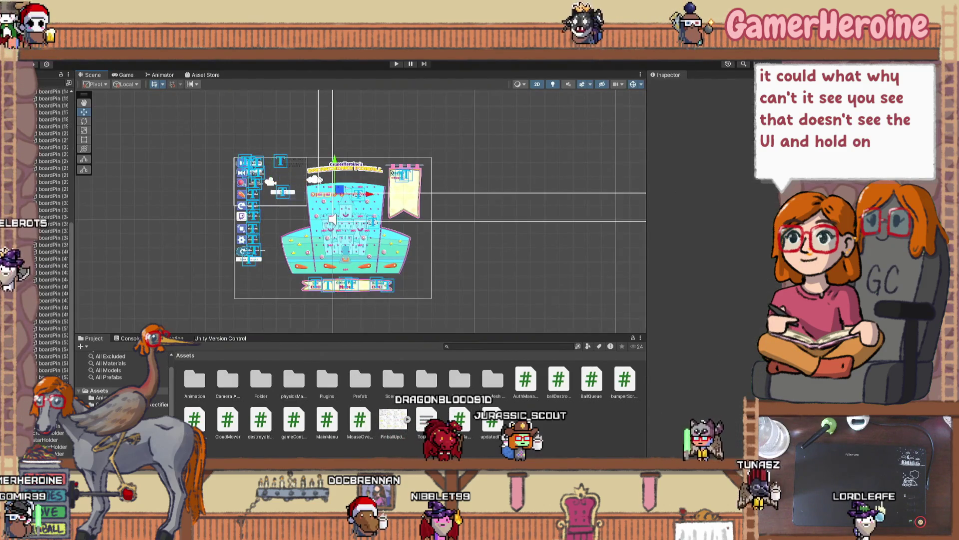
key("ctrl+z")
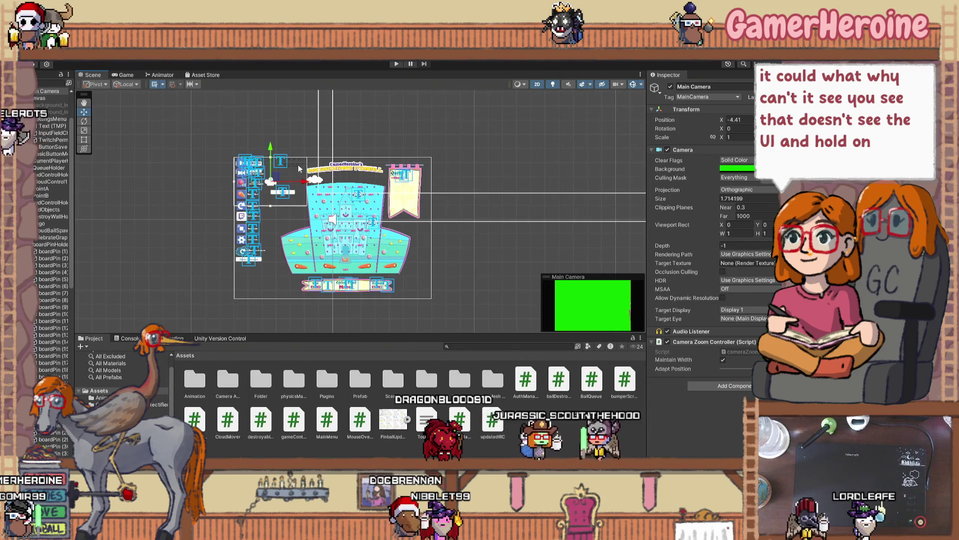
left_click(126, 75)
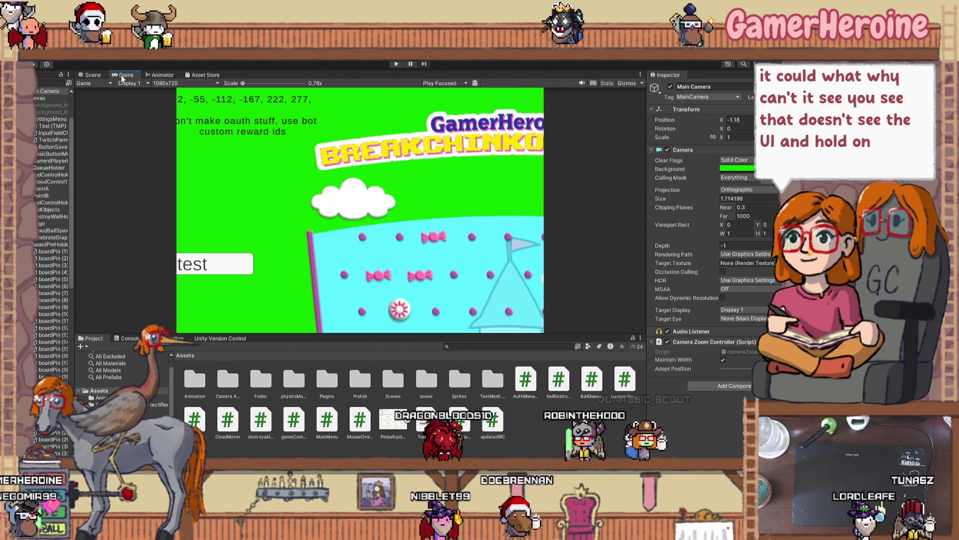
left_click(93, 75)
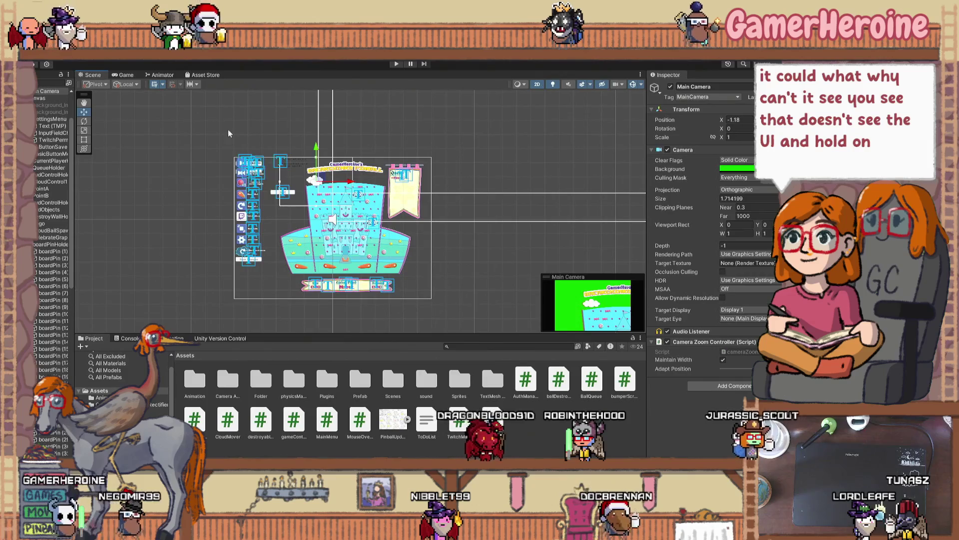
Step: Select the Canvas, collapse boardPinHolder in the Hierarchy, and select the Main Camera
scroll(304, 212, "up", 5)
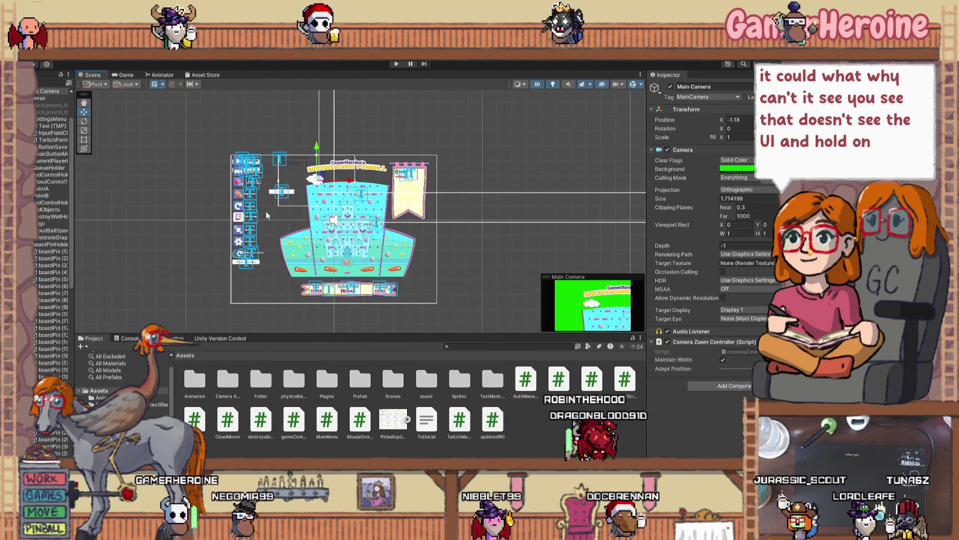
scroll(274, 166, "up", 4)
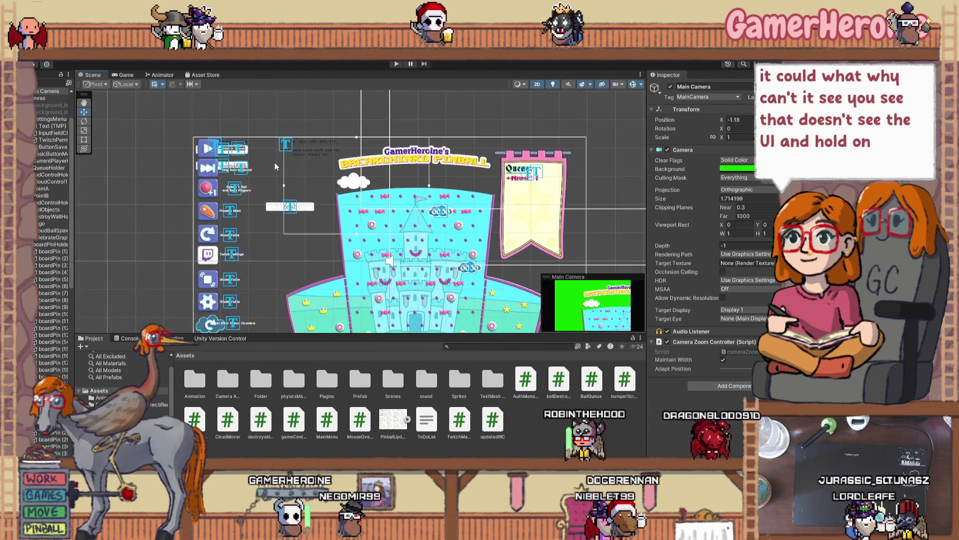
scroll(266, 166, "up", 2)
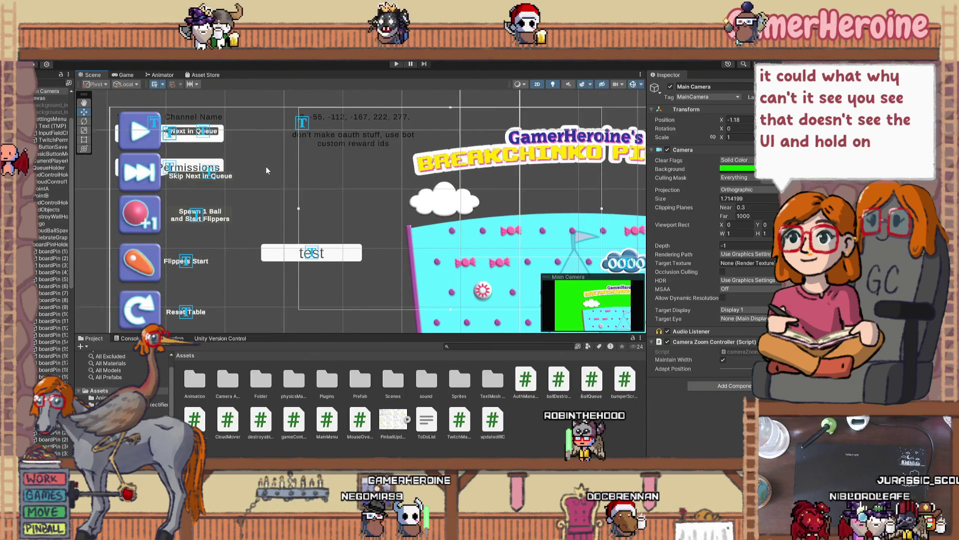
scroll(267, 171, "down", 1)
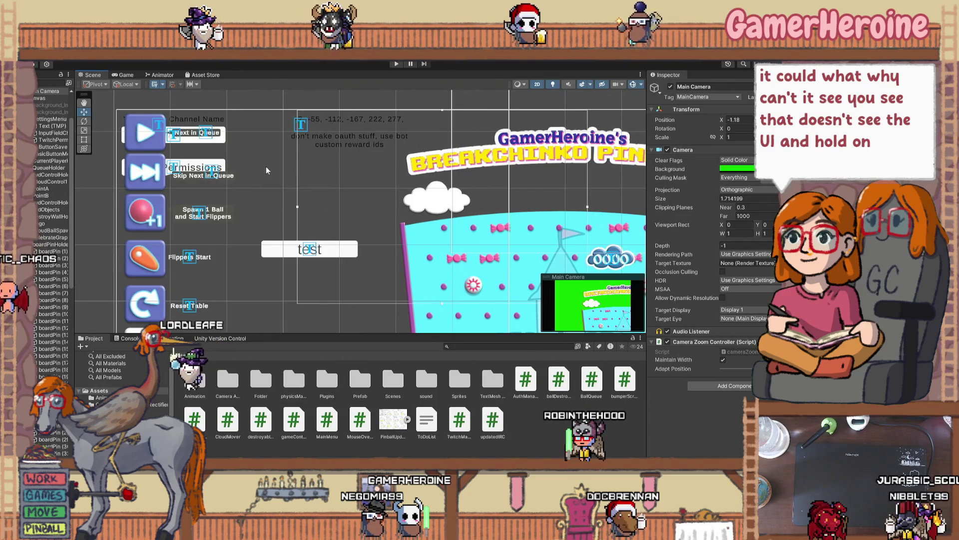
scroll(266, 171, "down", 3)
scroll(266, 166, "down", 1)
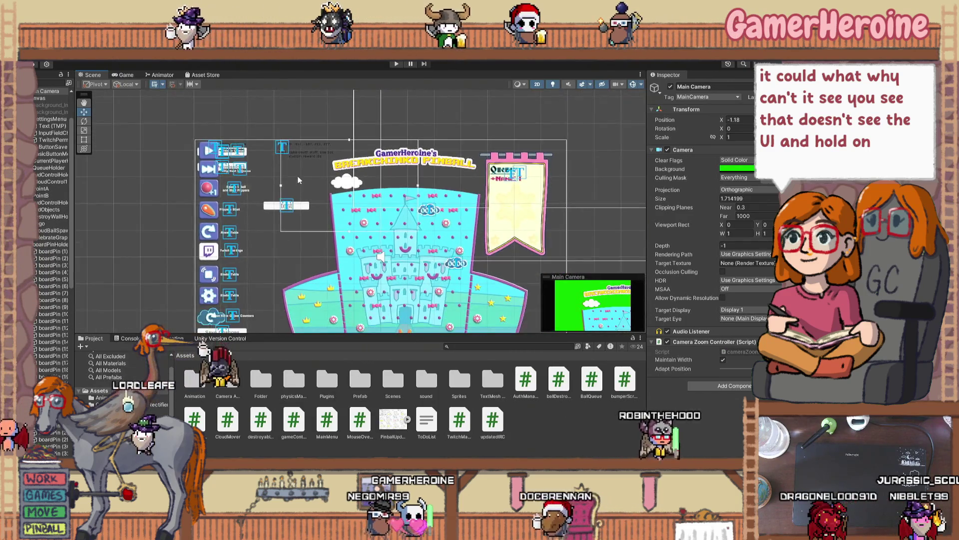
left_click(298, 174)
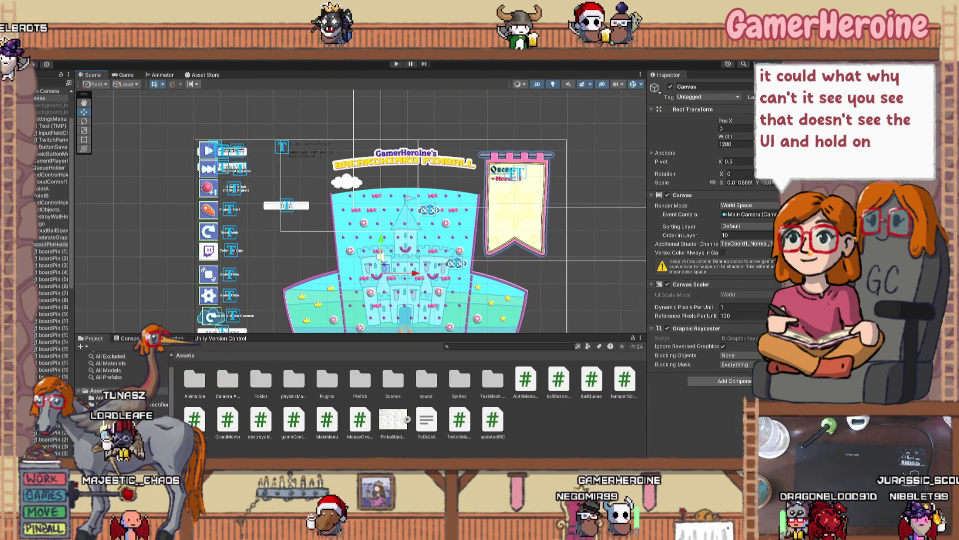
left_click(31, 245)
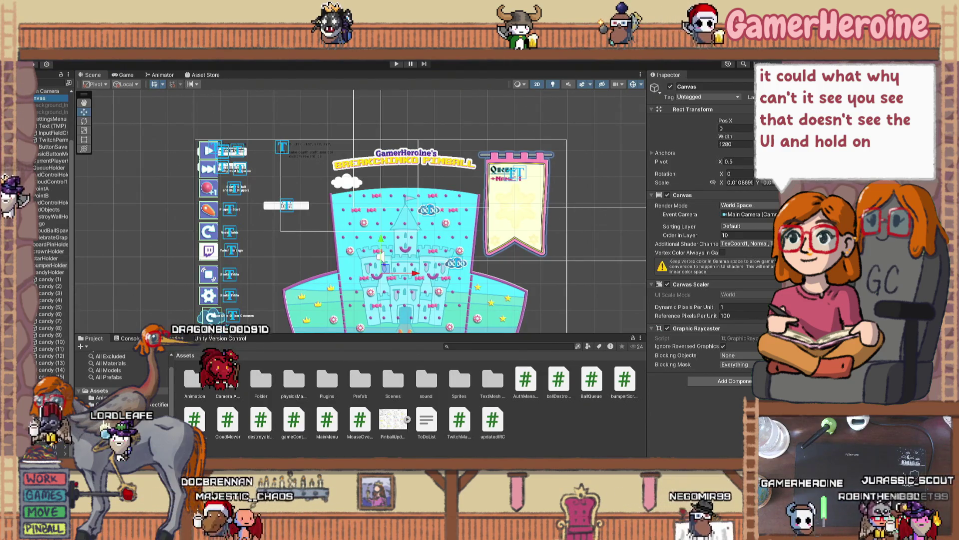
scroll(44, 250, "up", 3)
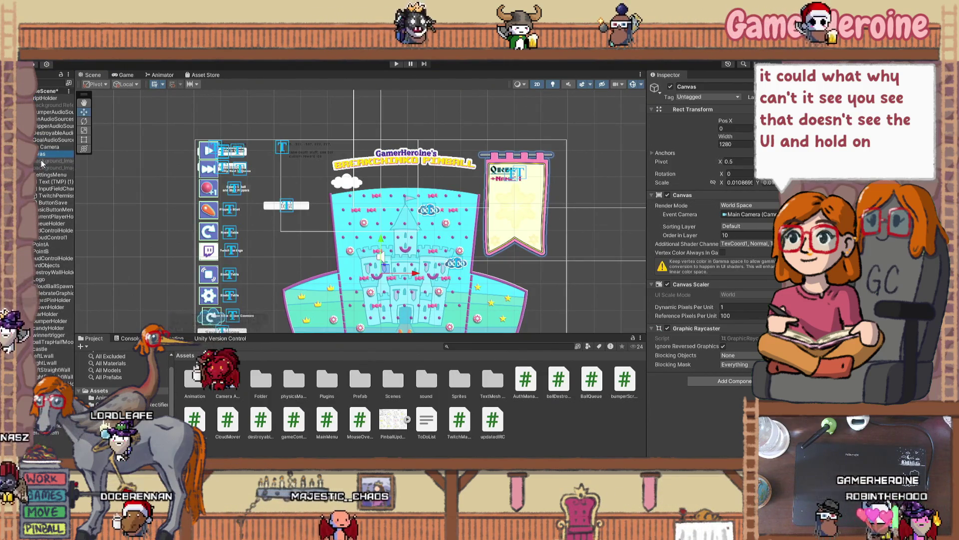
left_click(52, 148)
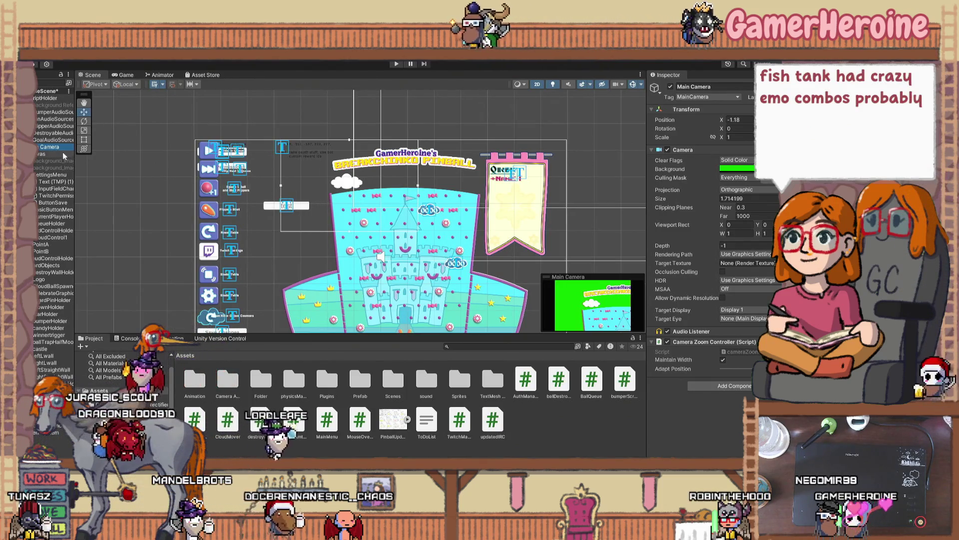
Step: Drag the Main Camera left to about X -4.27, toward the side menu
left_click(334, 192)
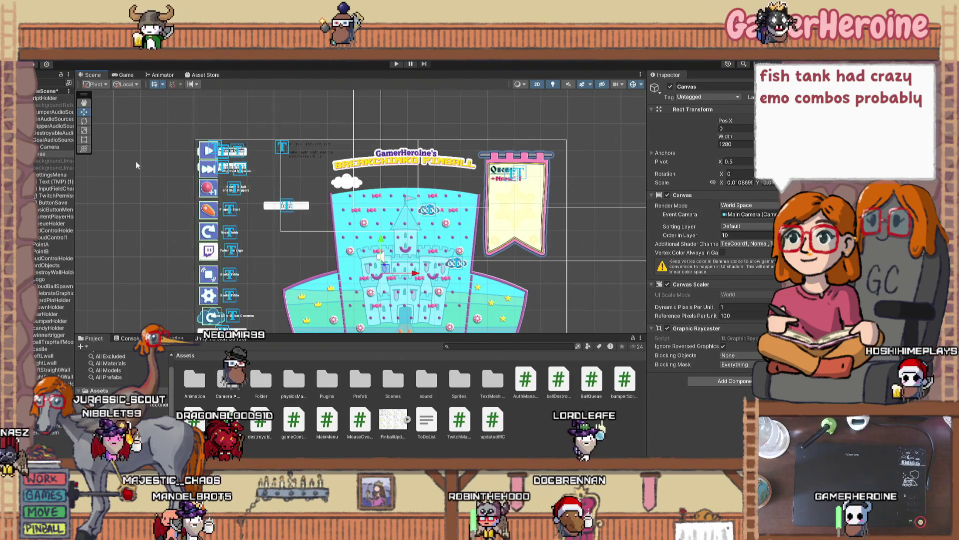
left_click(351, 259)
scroll(351, 259, "down", 3)
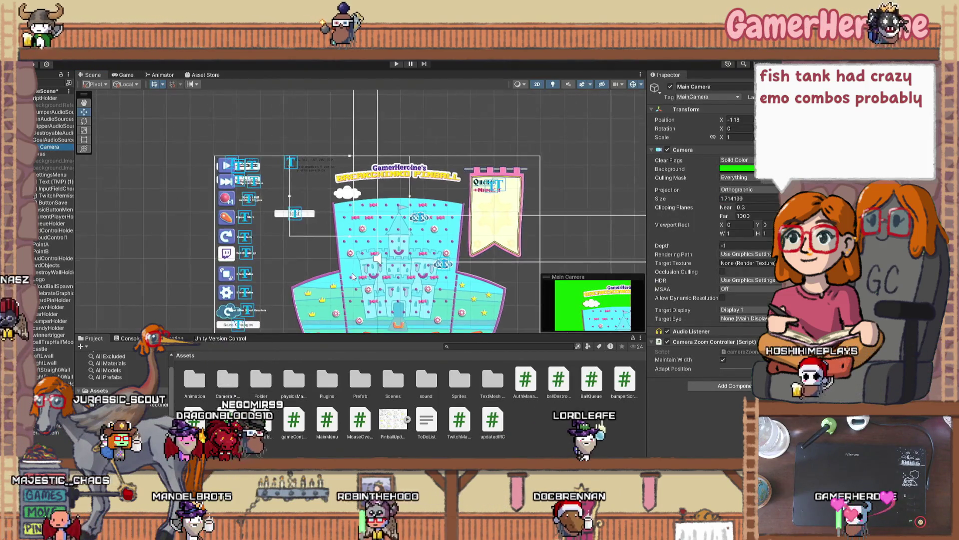
left_click_drag(362, 219, 309, 216)
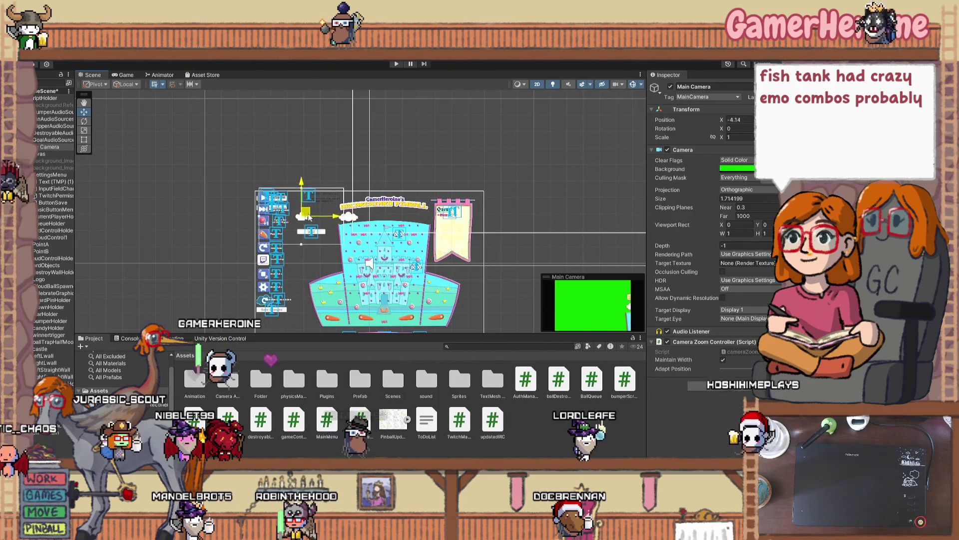
scroll(309, 222, "up", 4)
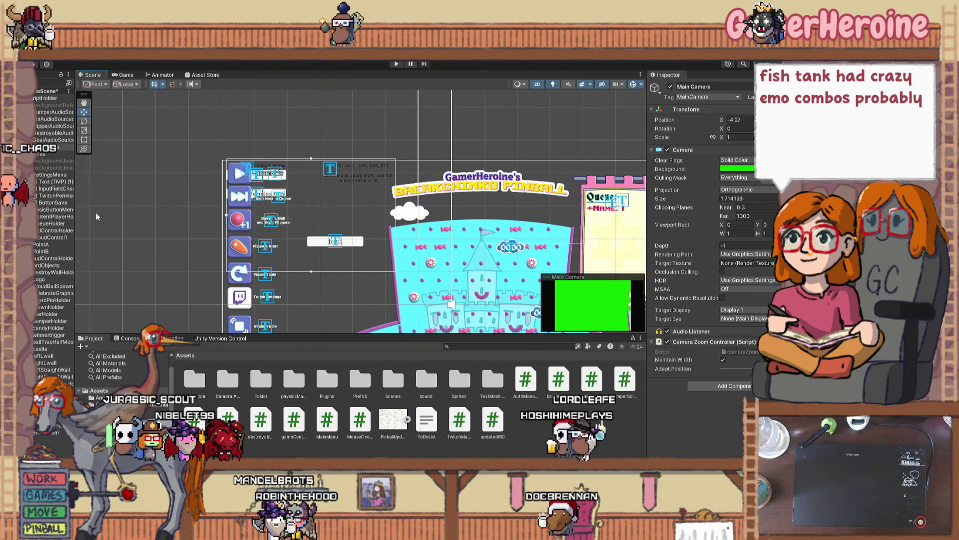
Step: Select the SettingsMenu object and switch to the Rect tool
left_click(50, 251)
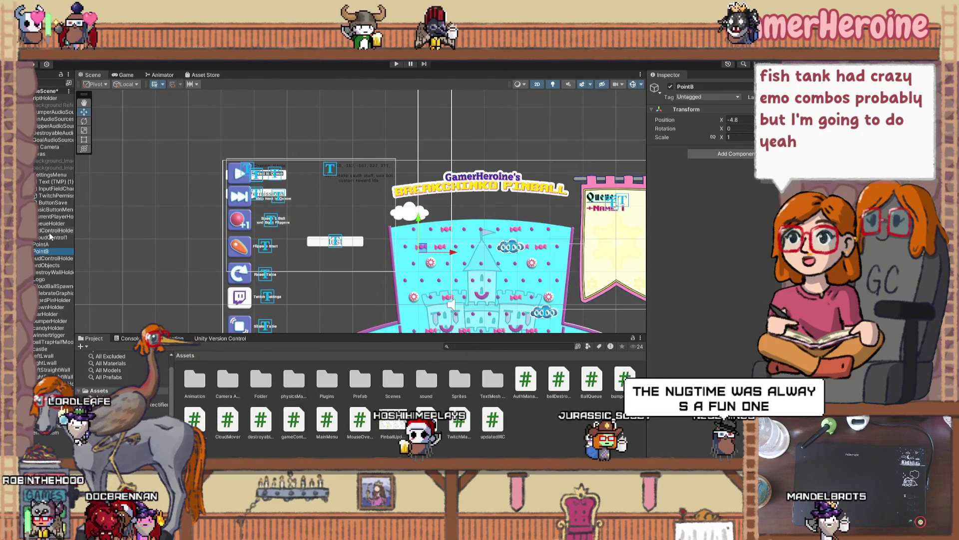
left_click(50, 177)
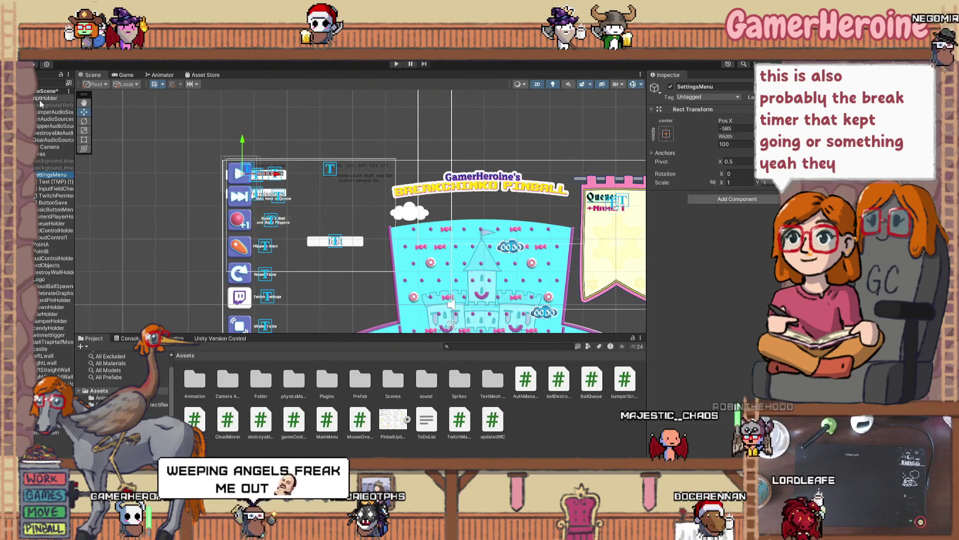
scroll(281, 172, "up", 1)
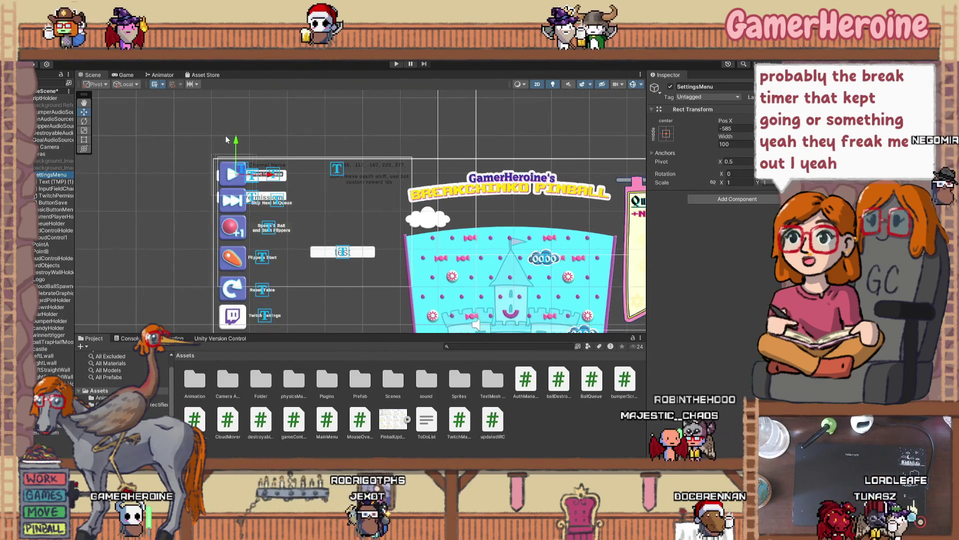
left_click(84, 140)
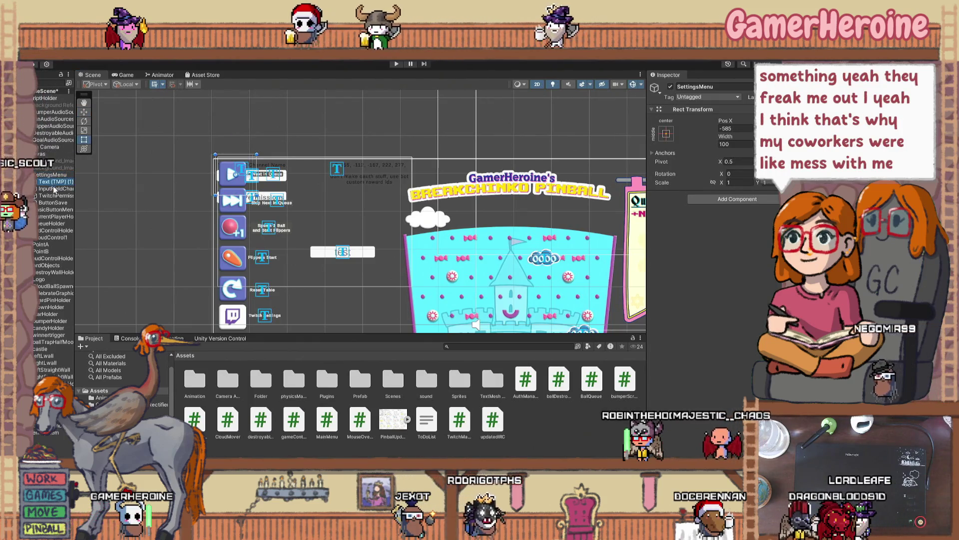
left_click(55, 185)
left_click(49, 196)
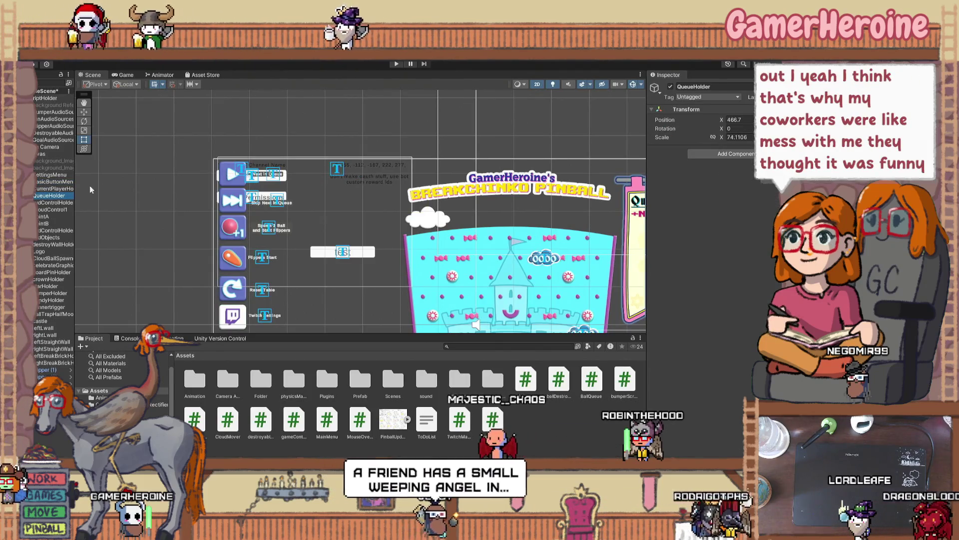
left_click(54, 190)
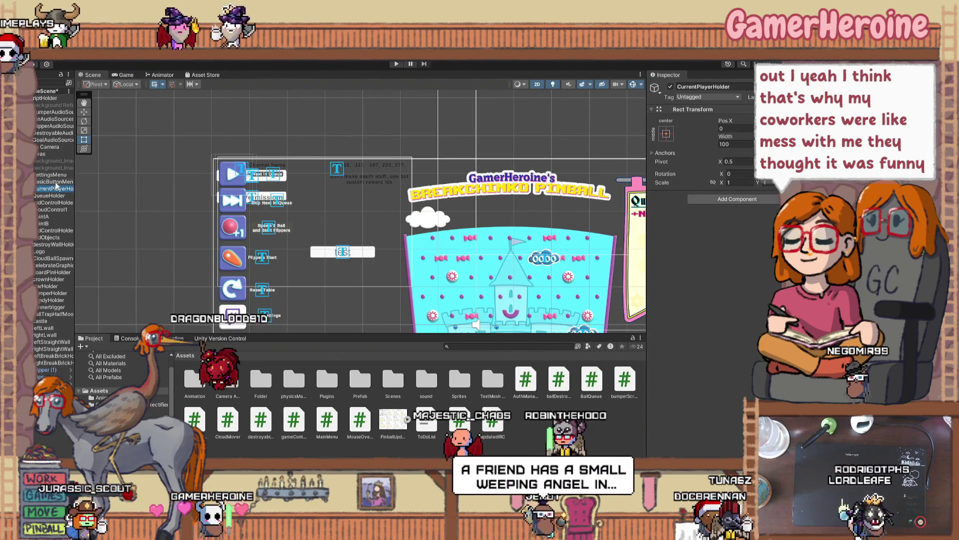
left_click(32, 188)
left_click(33, 188)
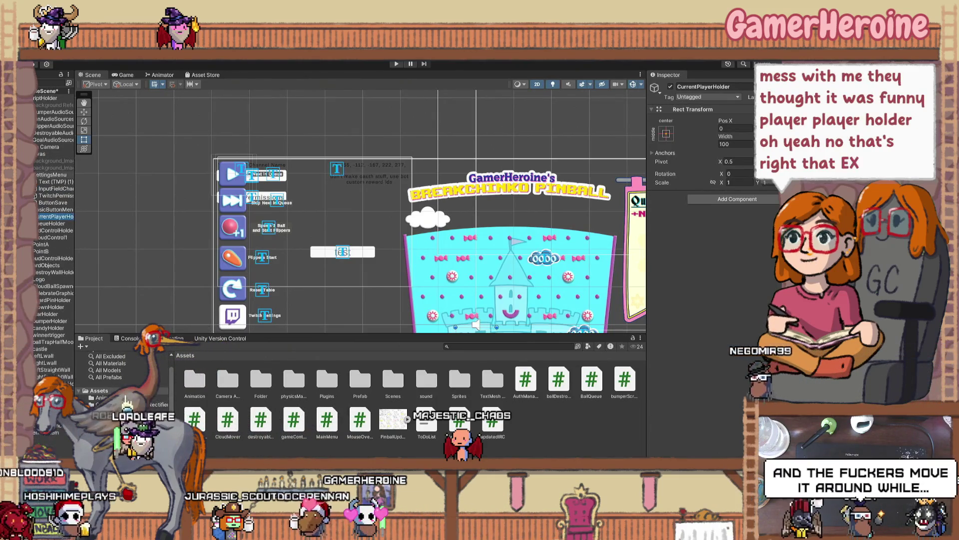
left_click(53, 202)
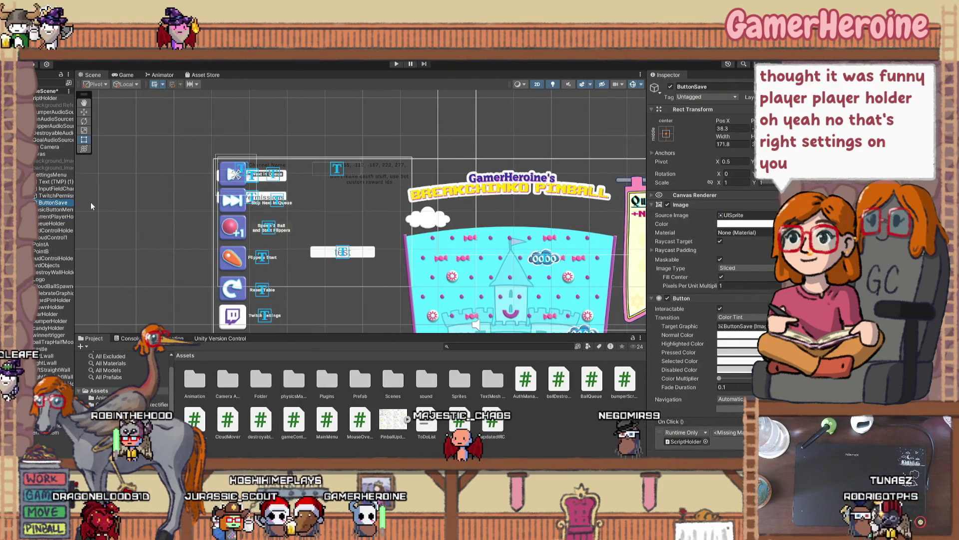
scroll(331, 223, "down", 4)
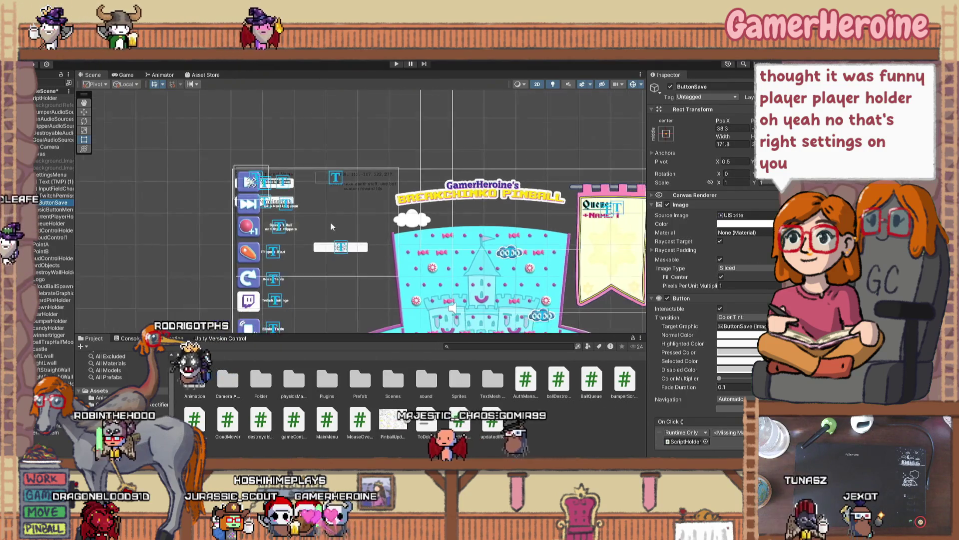
left_click_drag(322, 248, 295, 166)
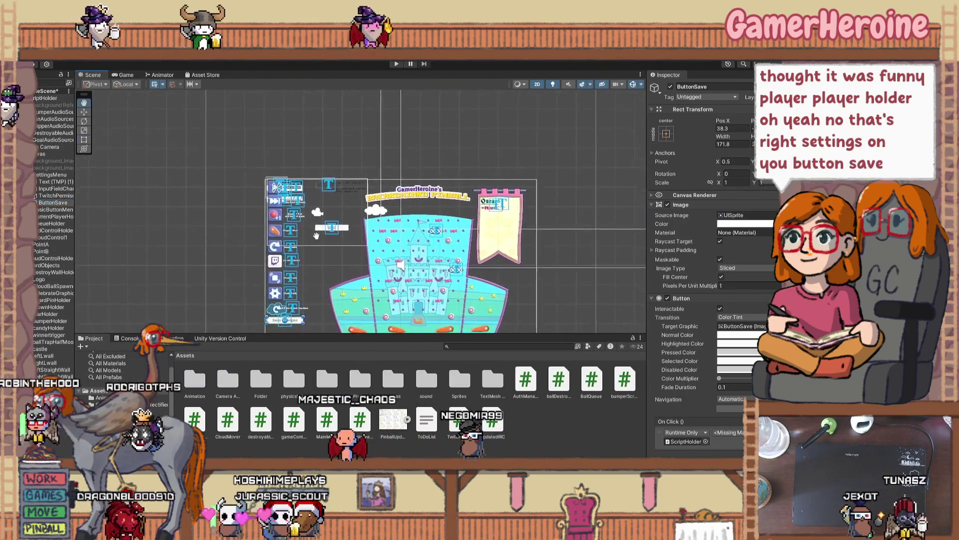
double_click(53, 203)
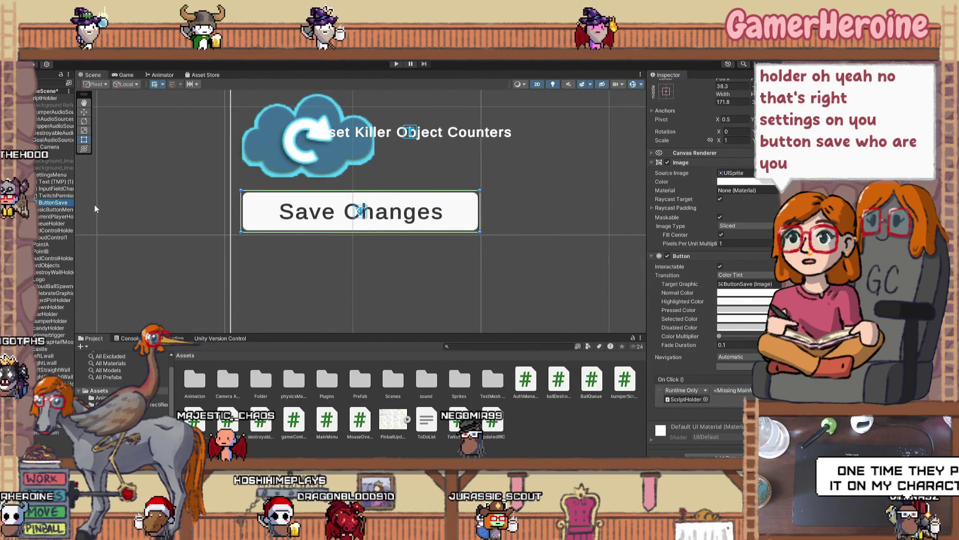
scroll(94, 205, "down", 4)
scroll(104, 202, "down", 3)
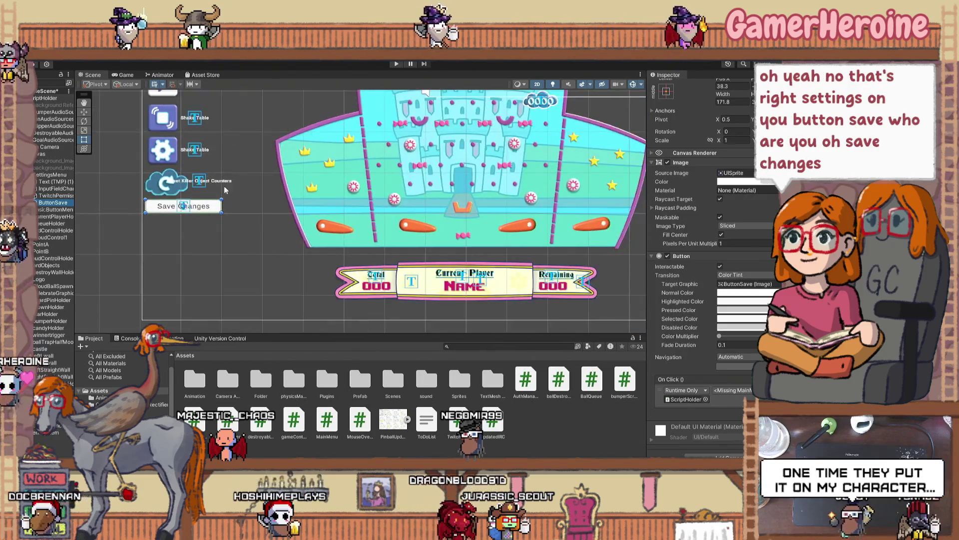
scroll(327, 236, "up", 4)
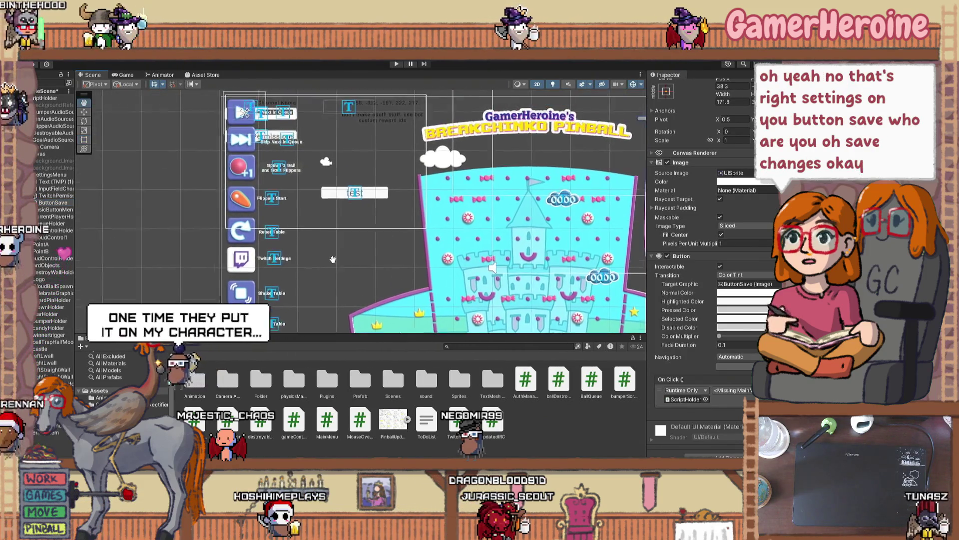
left_click(352, 200)
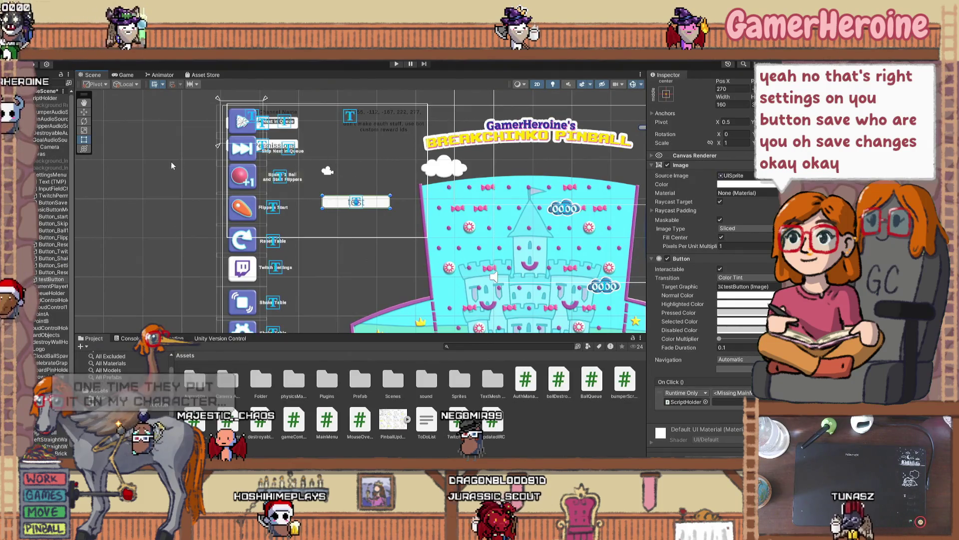
left_click(56, 209)
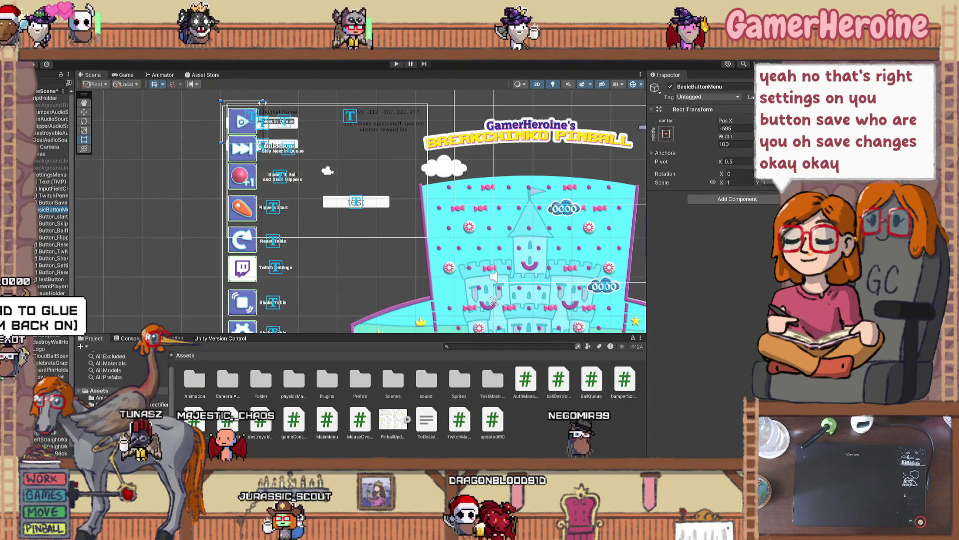
left_click_drag(263, 102, 244, 102)
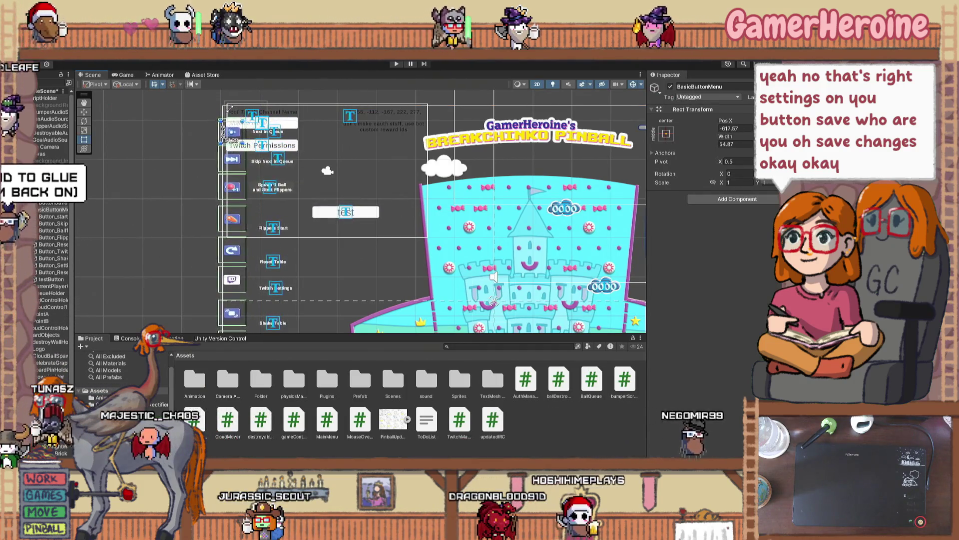
key("ctrl+z")
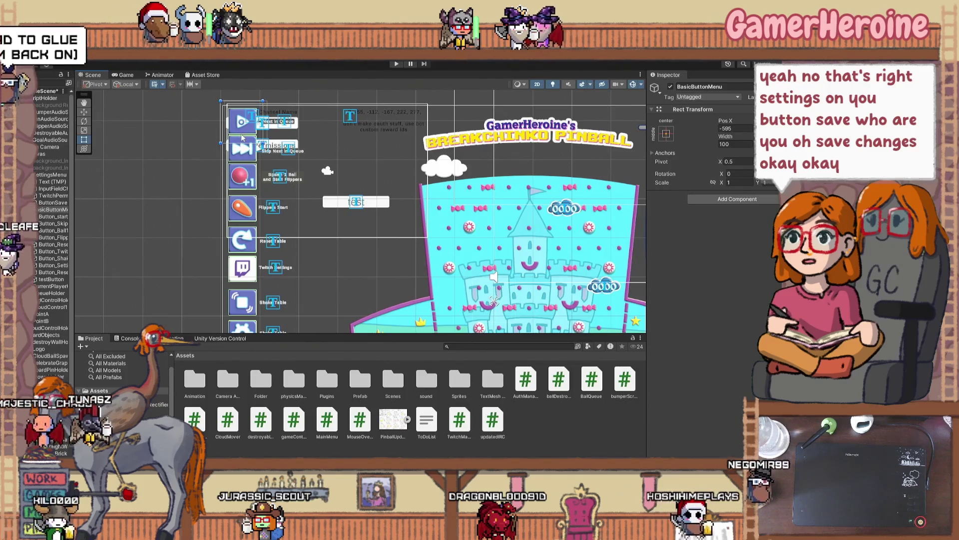
Step: Select Button_start through Button_Reset and drag their bottom edge up to compress the column
left_click(54, 216)
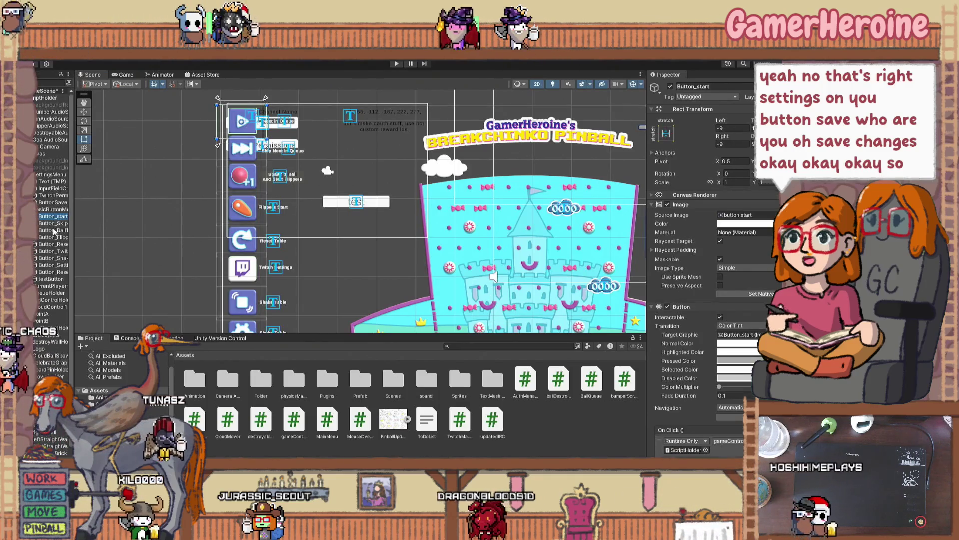
left_click(54, 272, "shift")
scroll(273, 263, "down", 3)
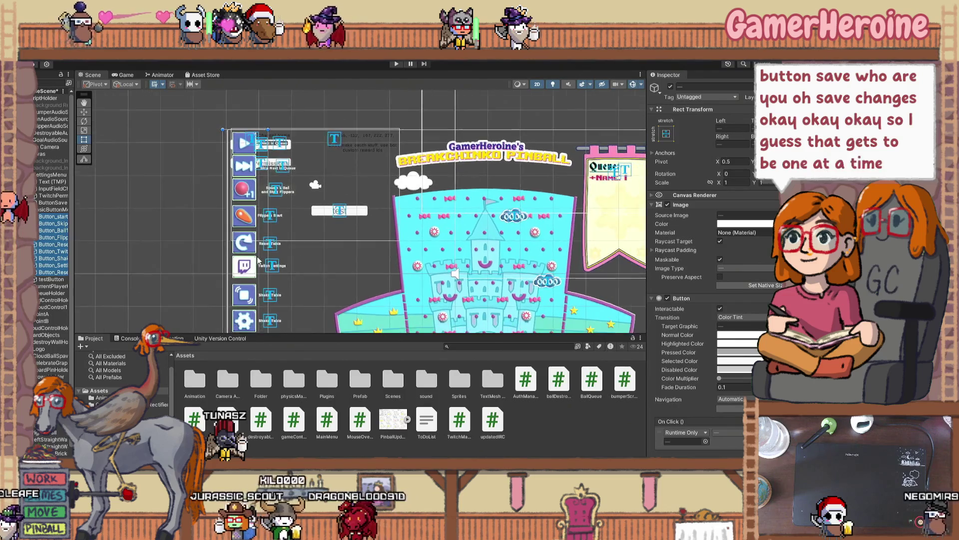
scroll(272, 264, "down", 3)
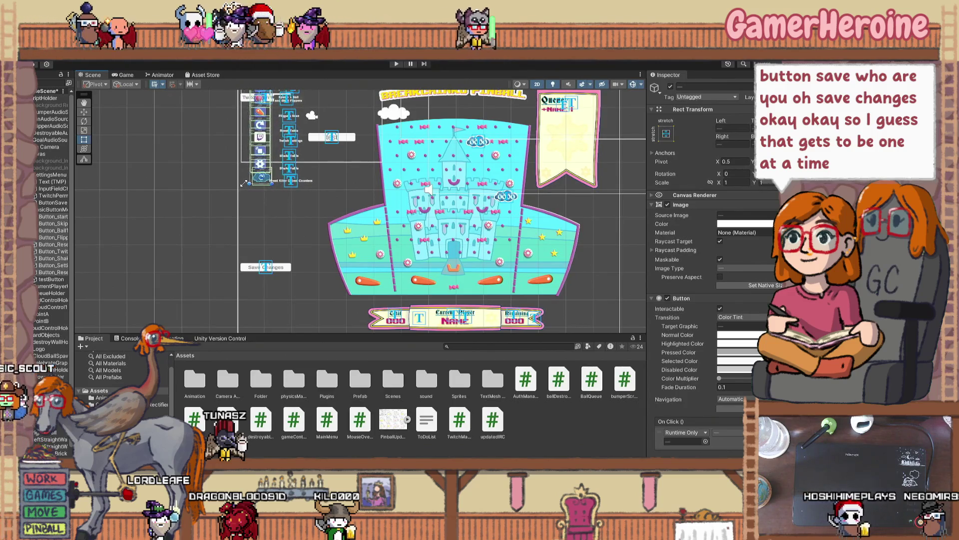
scroll(266, 173, "up", 2)
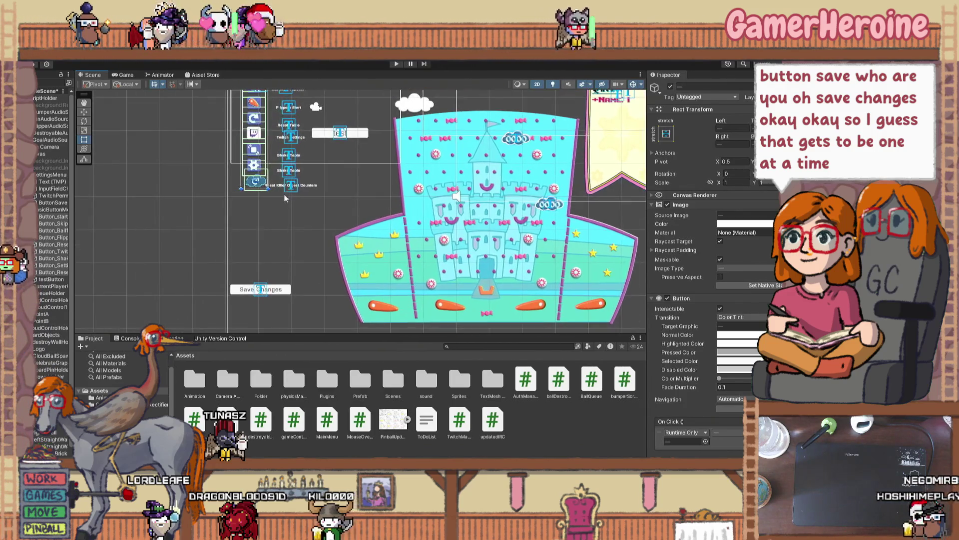
scroll(254, 241, "up", 5)
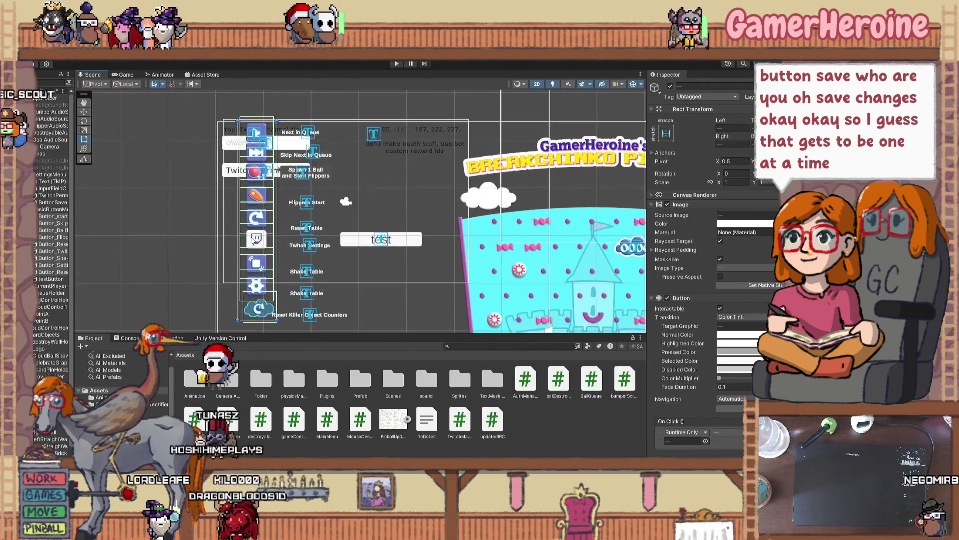
scroll(253, 270, "down", 2)
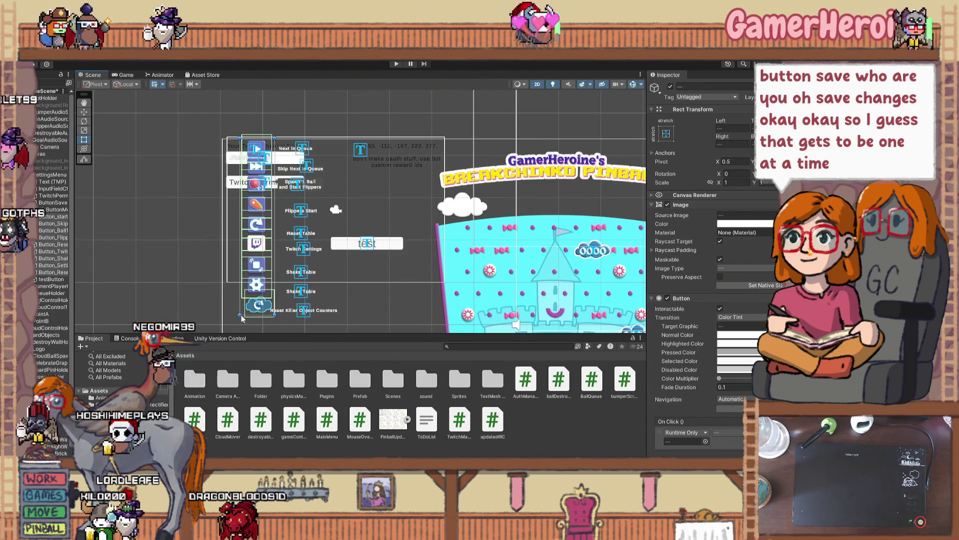
left_click_drag(240, 314, 266, 286)
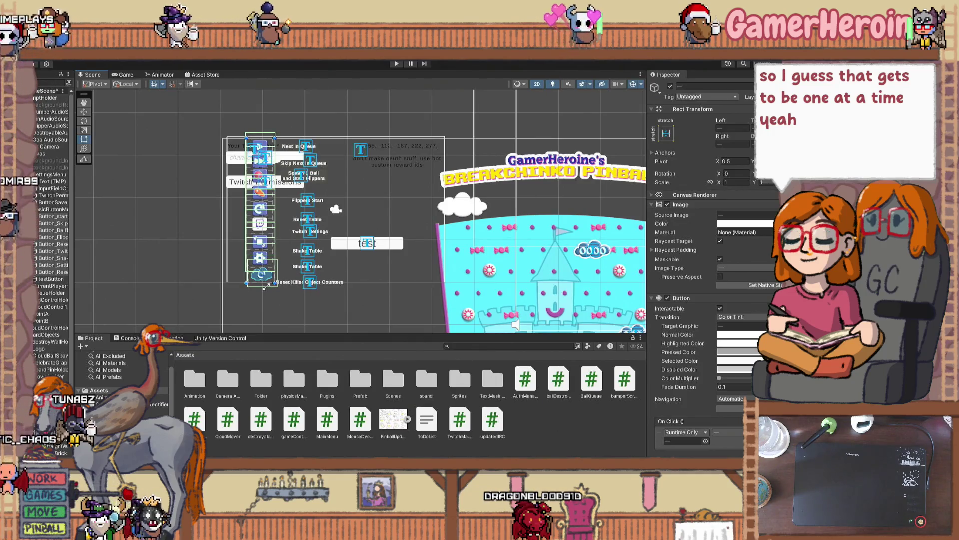
left_click_drag(265, 287, 270, 281)
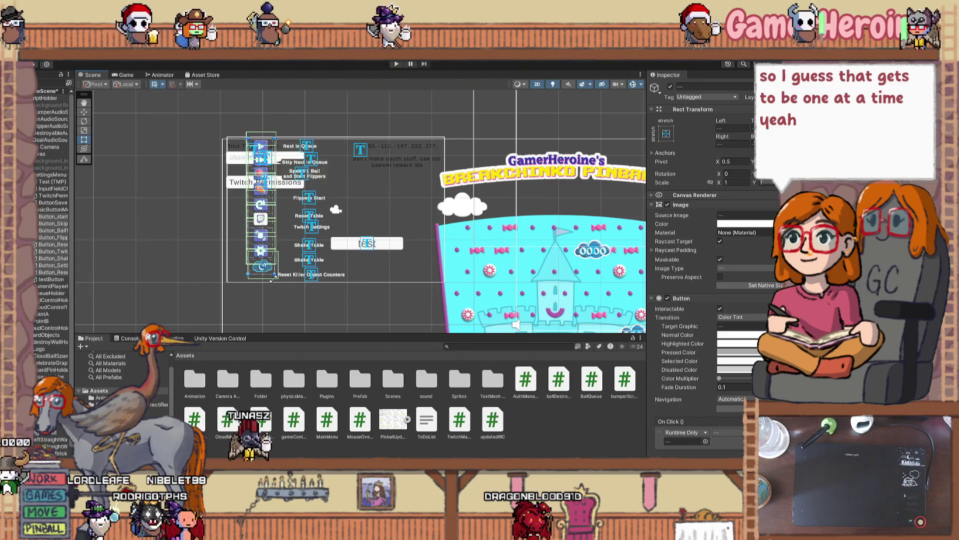
left_click(261, 295)
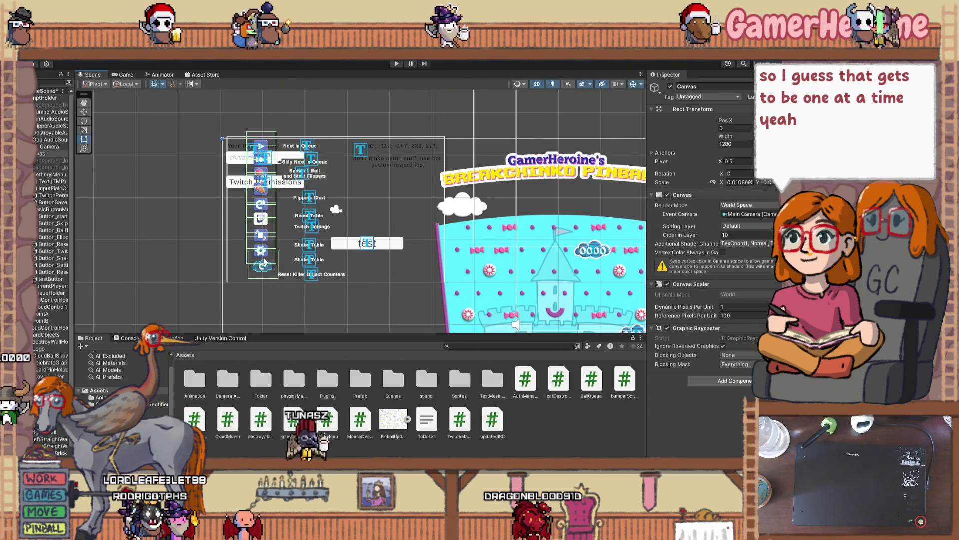
left_click(43, 183)
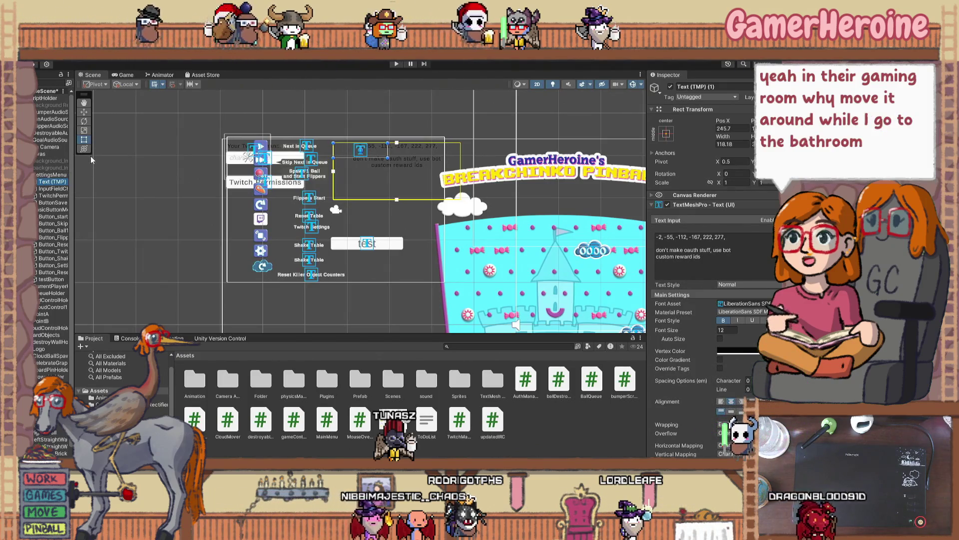
left_click(53, 210)
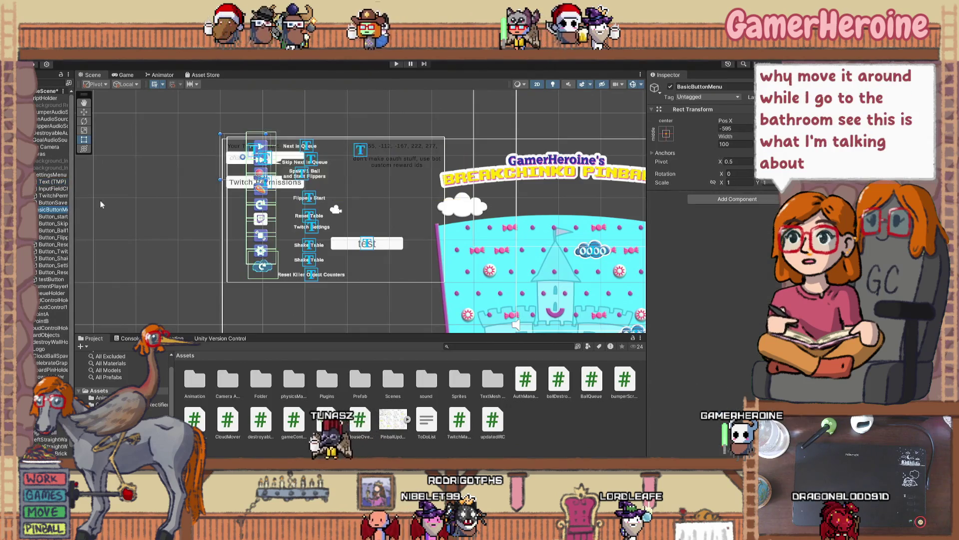
scroll(242, 243, "down", 5)
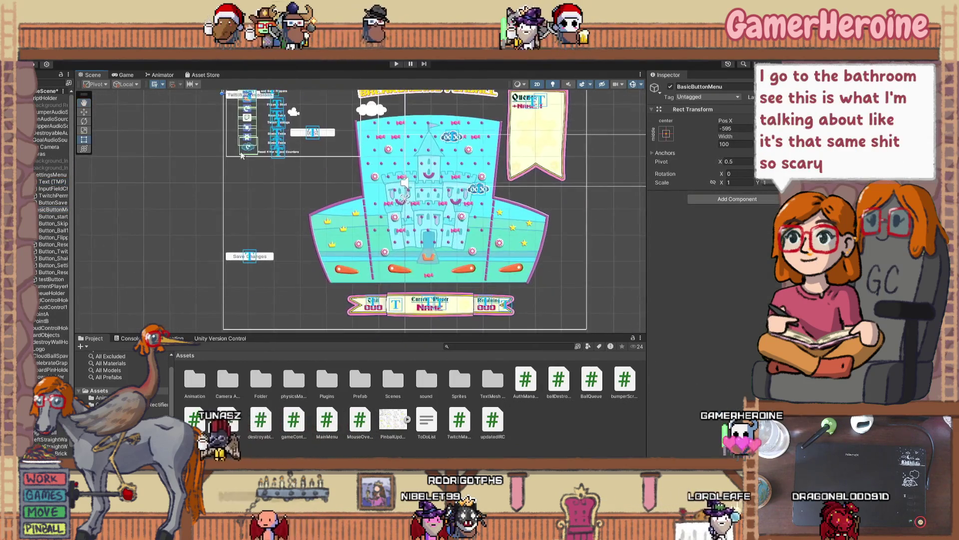
left_click(54, 280)
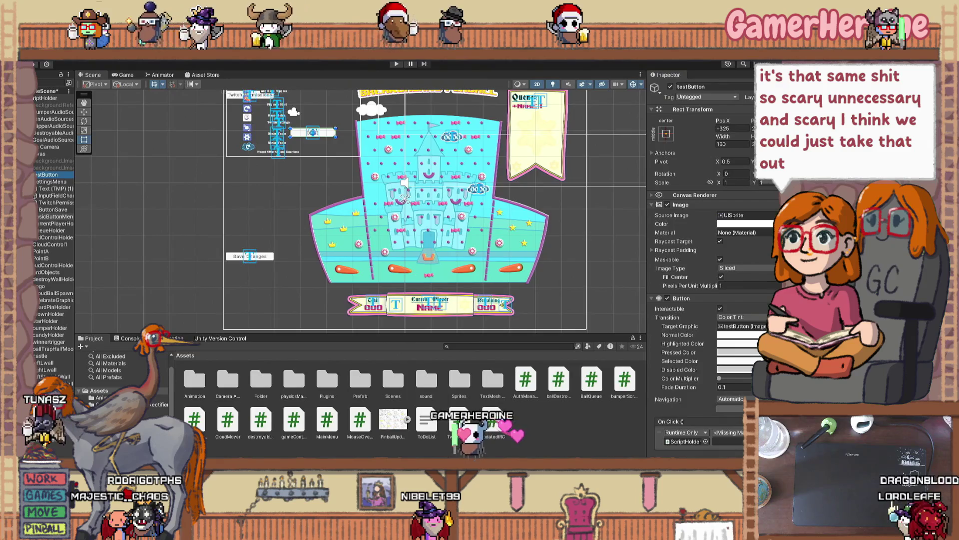
left_click(55, 188)
key("f")
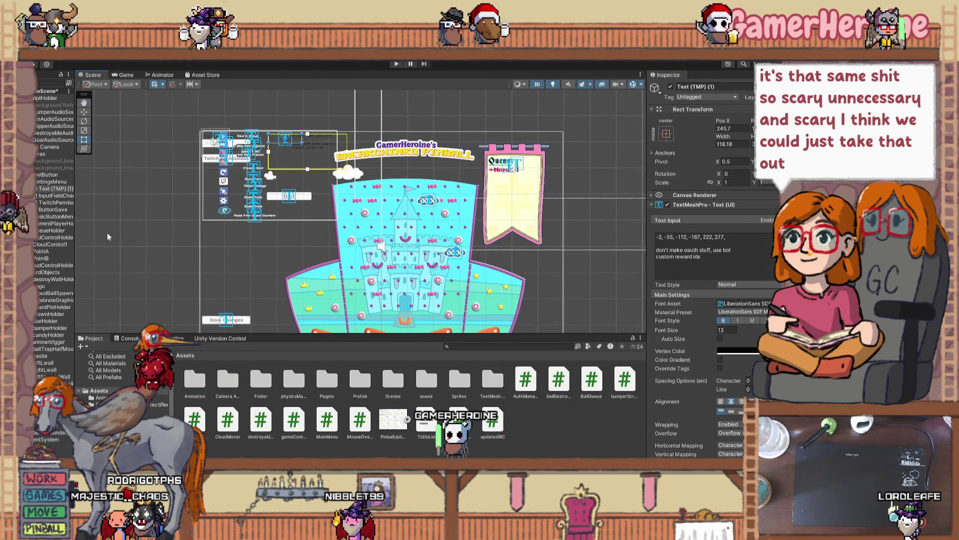
left_click(58, 196)
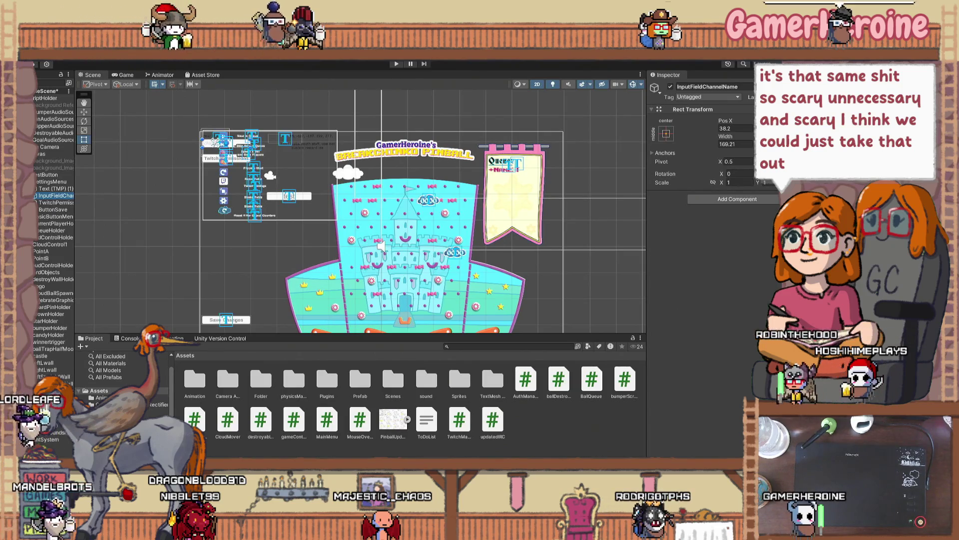
Step: Maximize the Twitch past-broadcast window and set its playback speed back to Normal
key("alt+Tab")
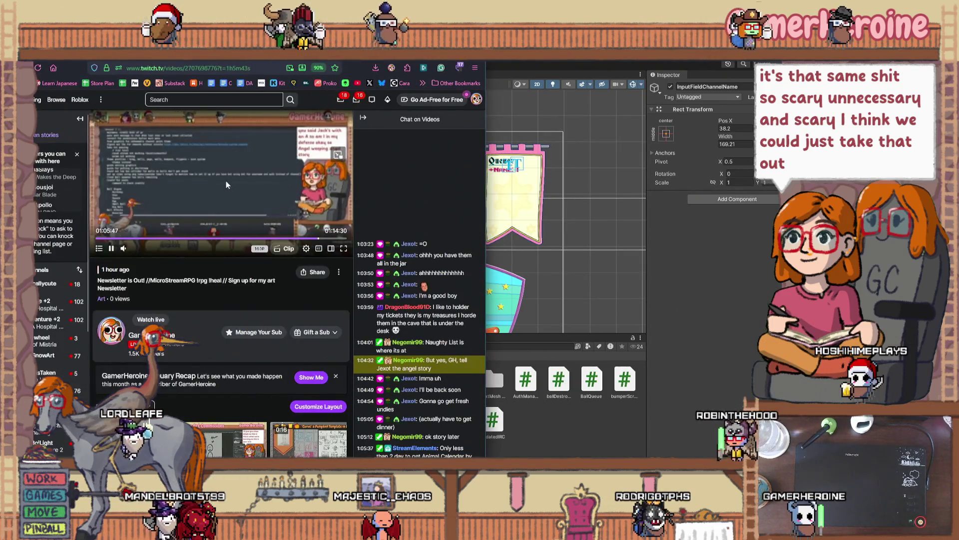
key("super+Up")
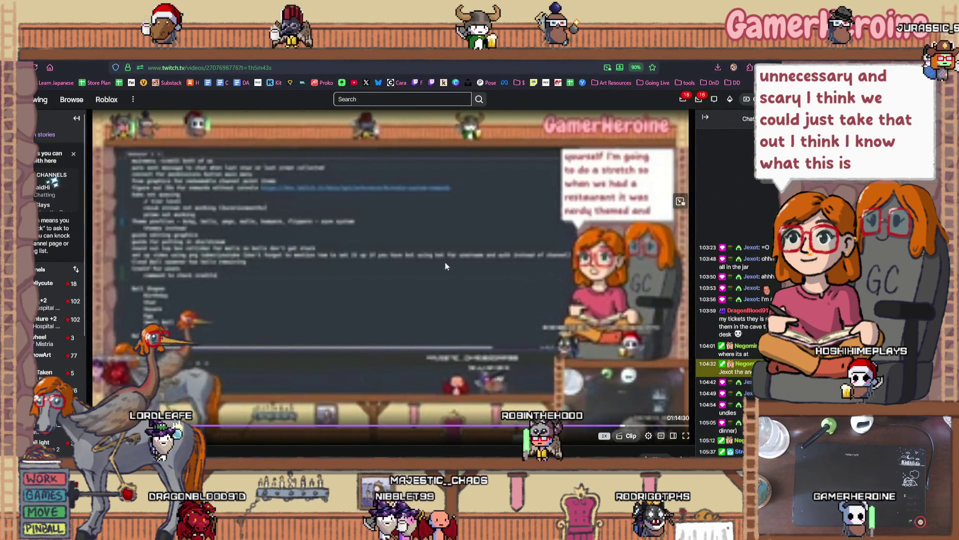
left_click(648, 435)
left_click(600, 312)
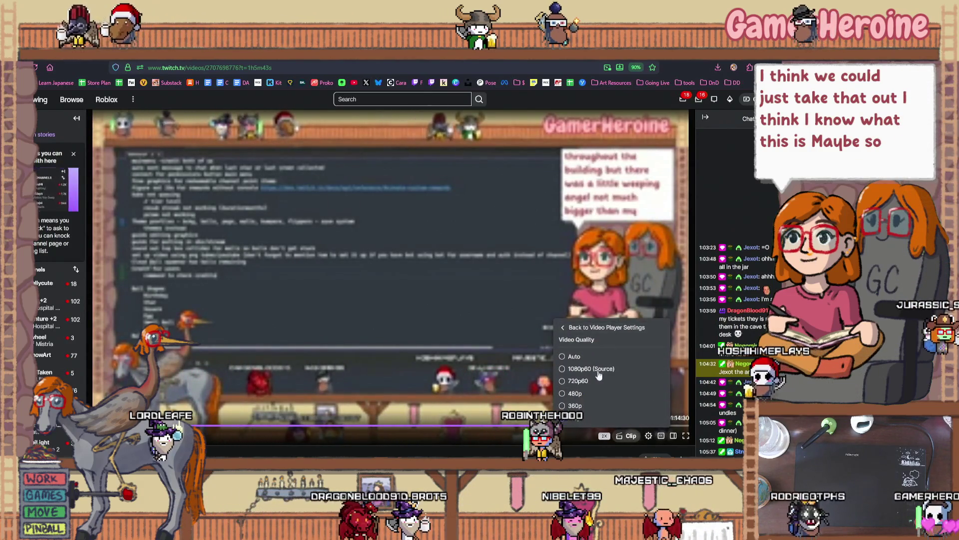
left_click(587, 382)
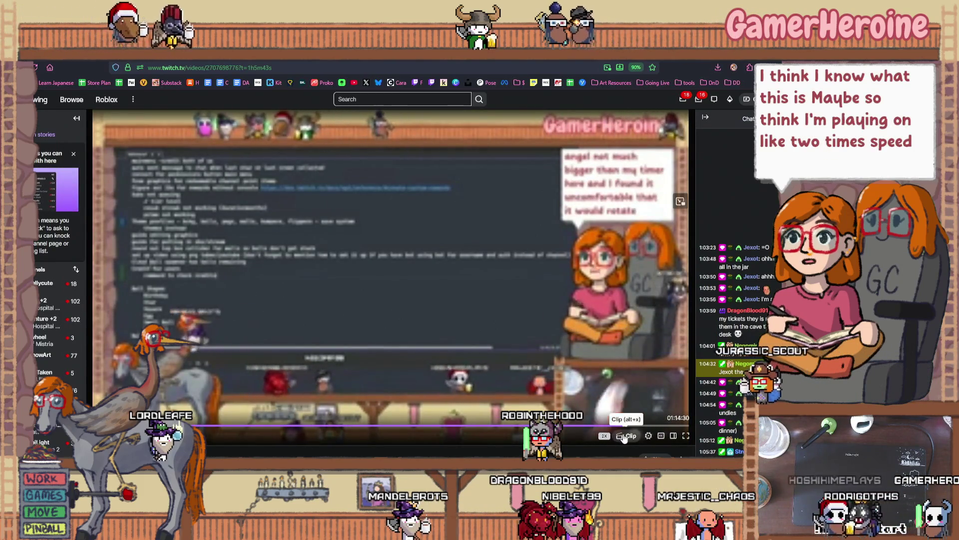
left_click(650, 437)
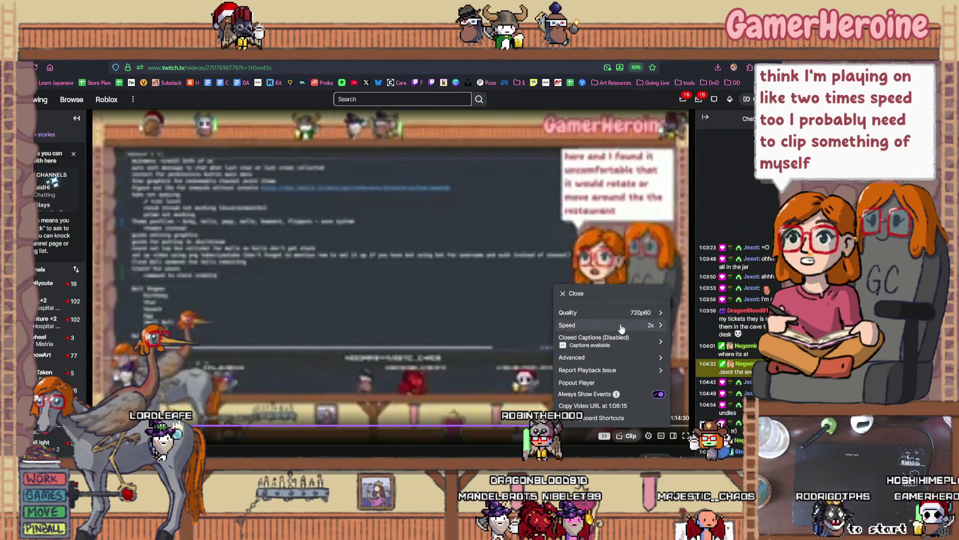
left_click(589, 349)
left_click(582, 368)
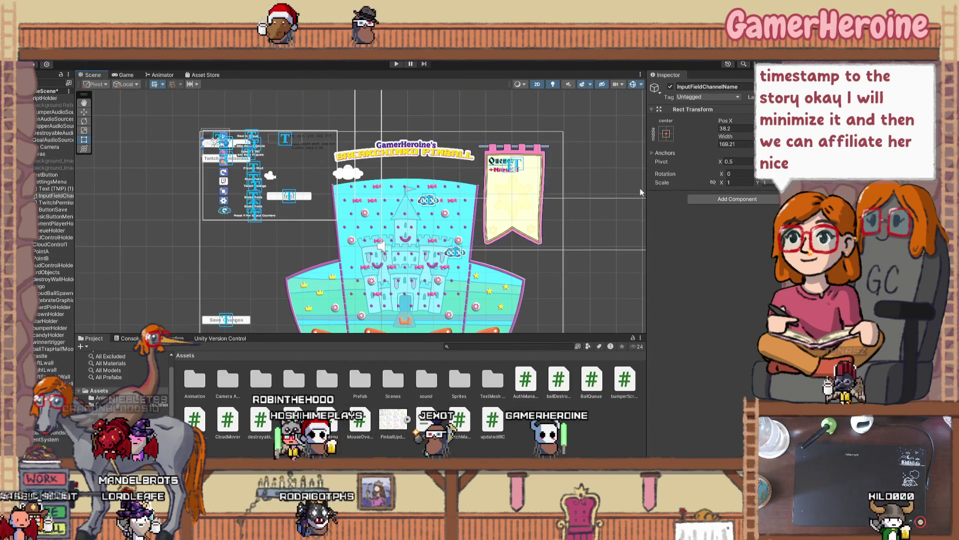
Step: Select the Canvas, zoom onto the left button column, and inspect SettingsMenu and ButtonSave
left_click(284, 257)
scroll(223, 214, "up", 1)
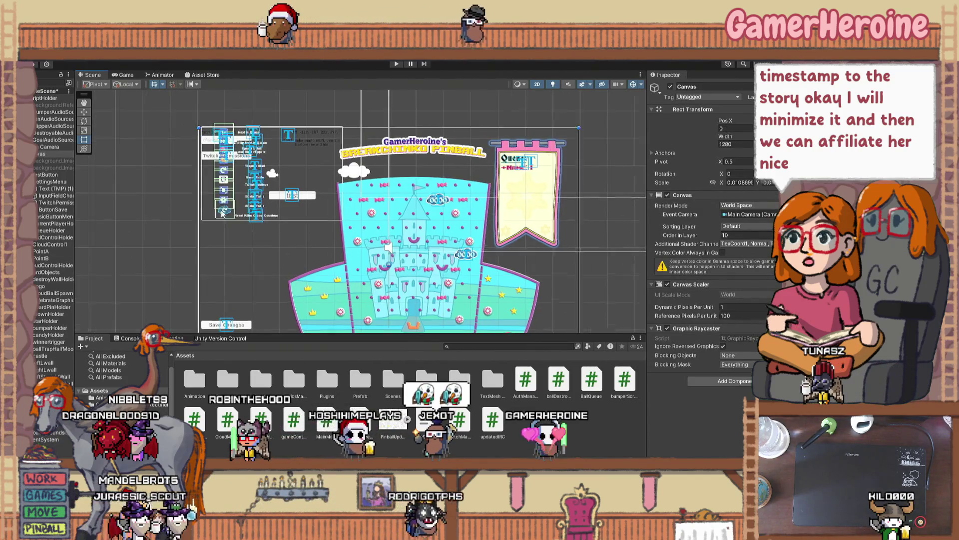
scroll(223, 214, "up", 5)
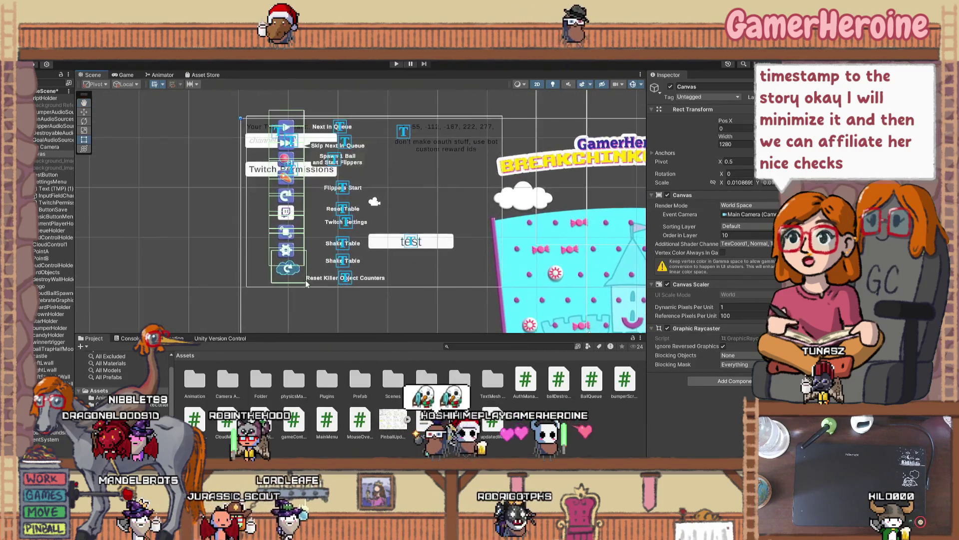
scroll(275, 255, "up", 2)
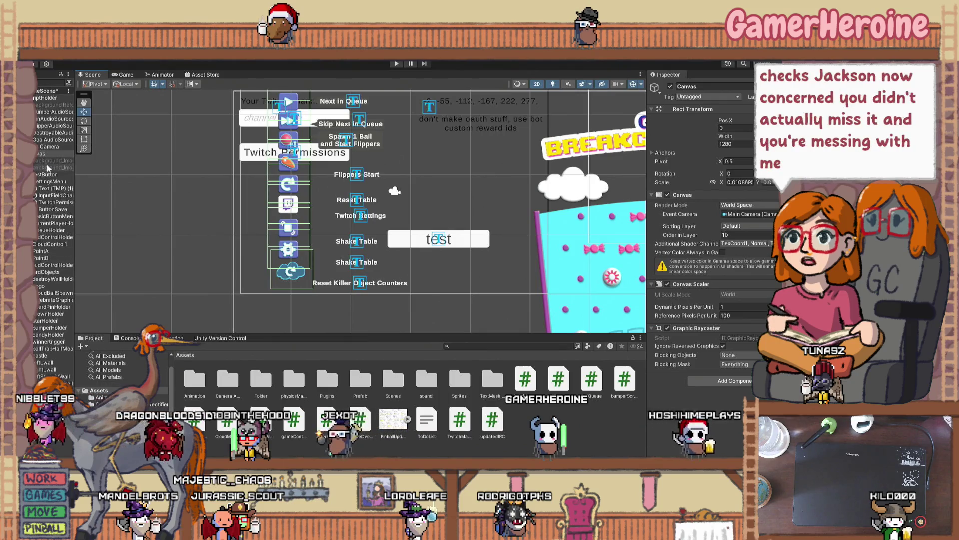
left_click(52, 182)
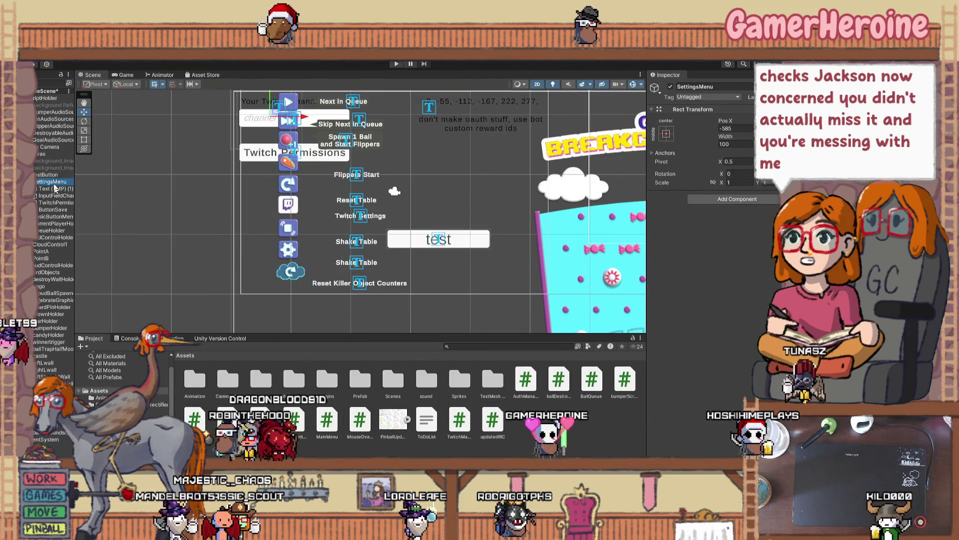
left_click(73, 209)
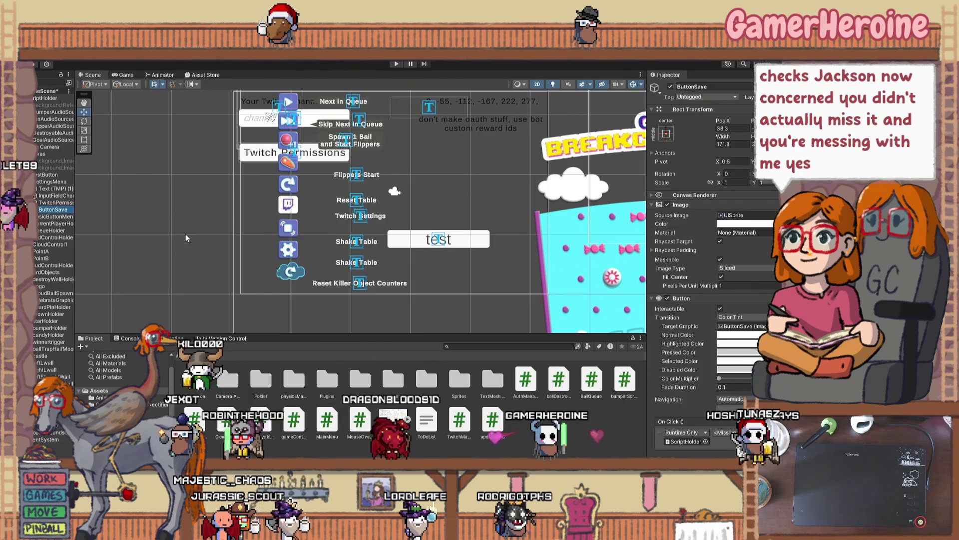
Step: Collapse ButtonSave, expand BasicButtonMenu and select Button_start
scroll(193, 278, "down", 3)
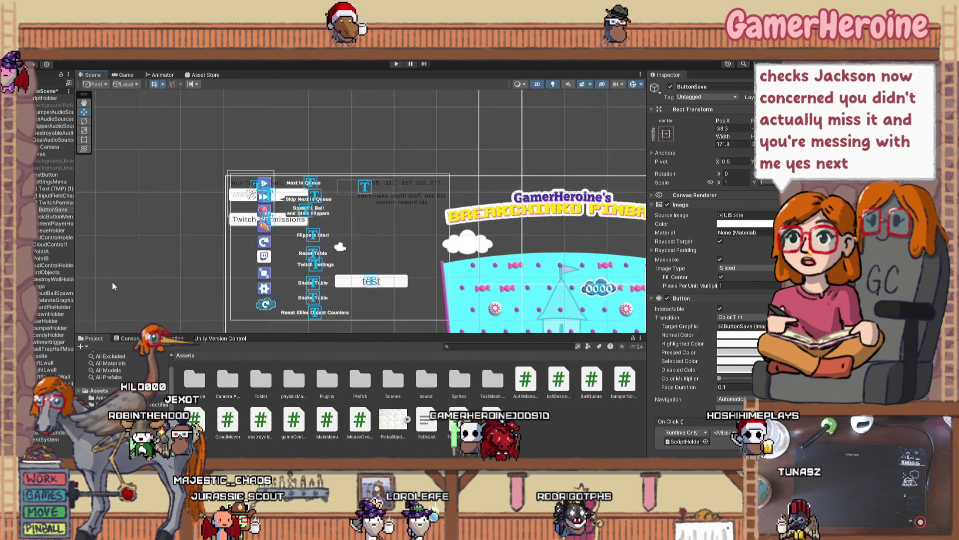
scroll(112, 285, "up", 1)
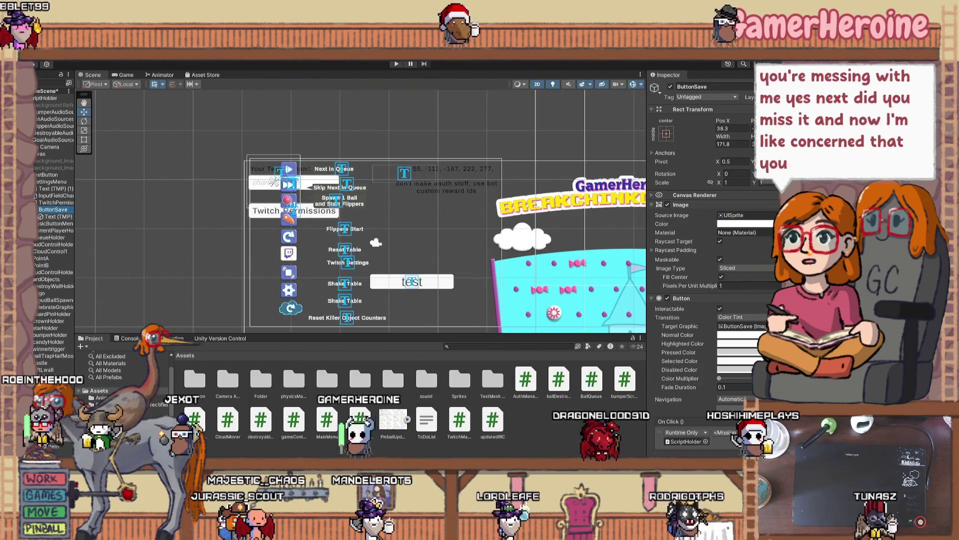
key("Left")
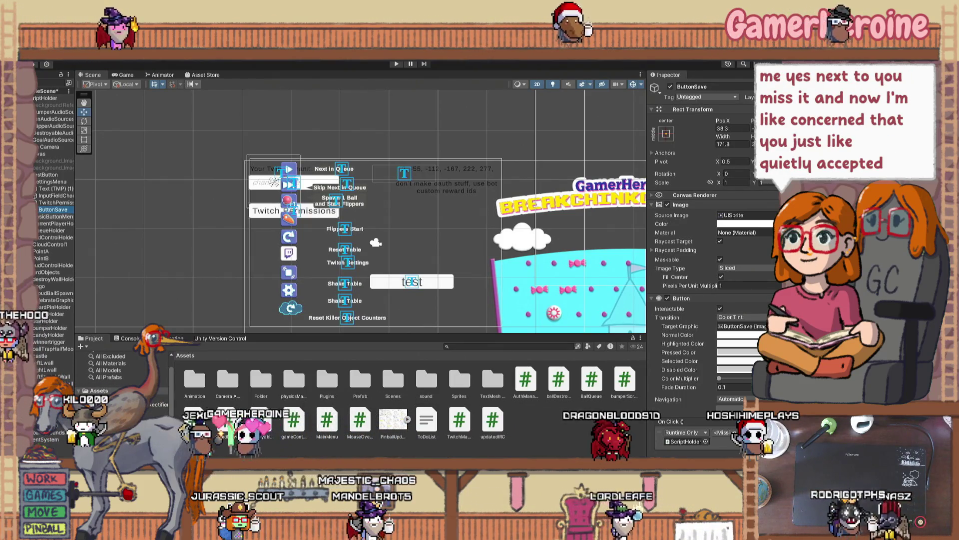
key("Down")
key("Right")
key("Down")
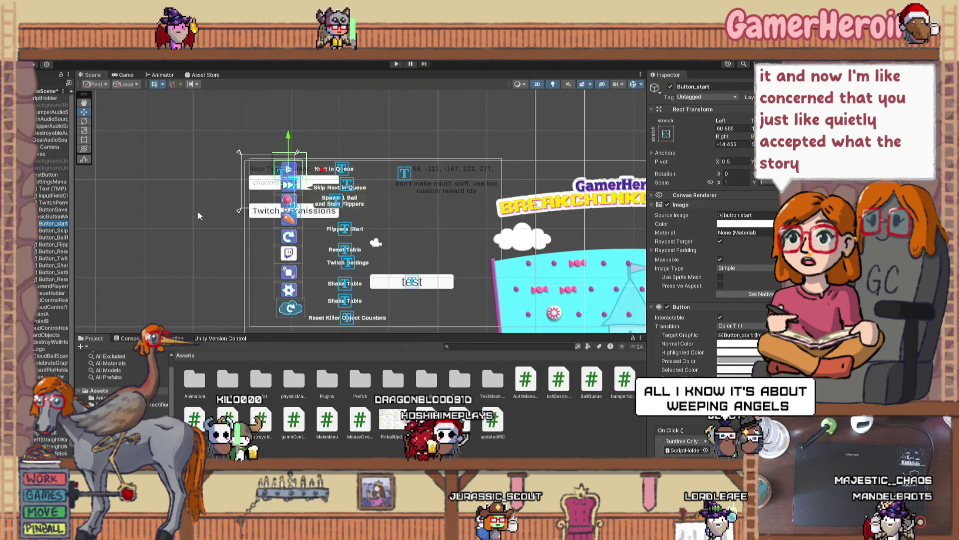
Step: Shift the selected Button_ column left and nudge the Main Camera to X -4.385
left_click(50, 280, "shift")
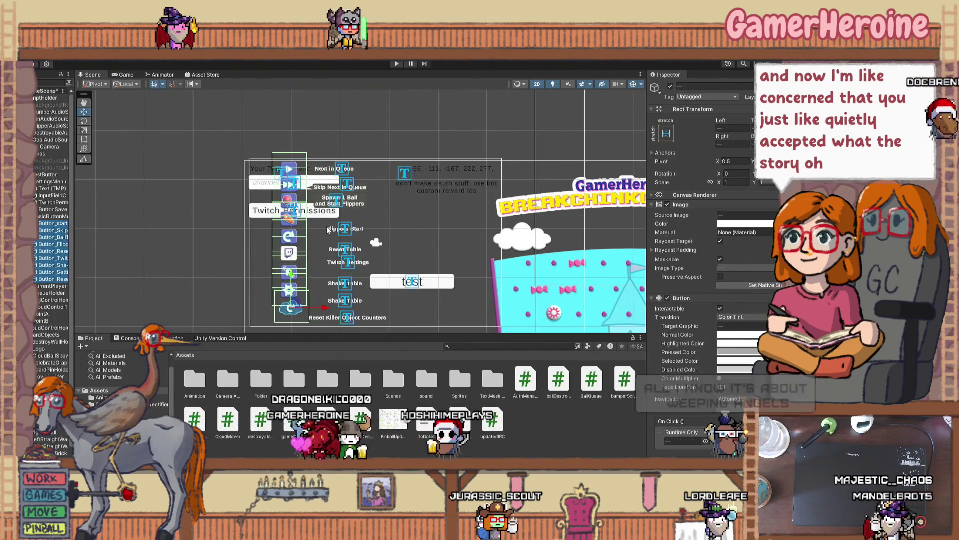
mouse_move(322, 310)
left_mouse_down()
mouse_move(285, 320)
mouse_move(290, 311)
left_mouse_up()
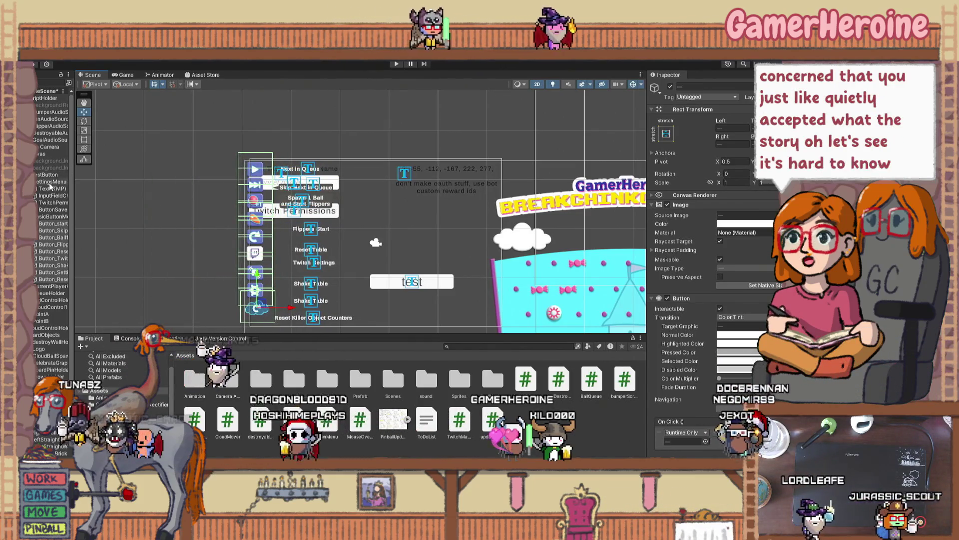
left_click(43, 148)
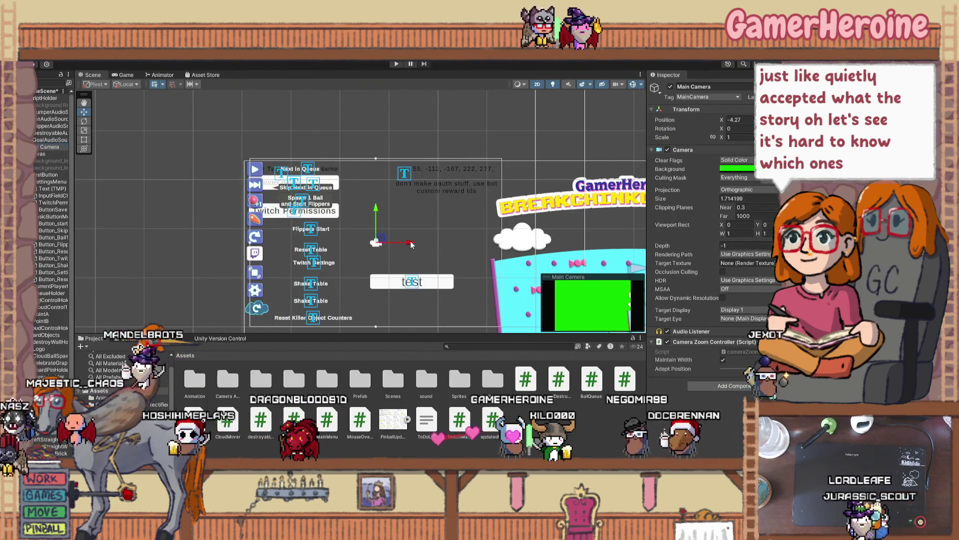
left_click_drag(403, 245, 405, 247)
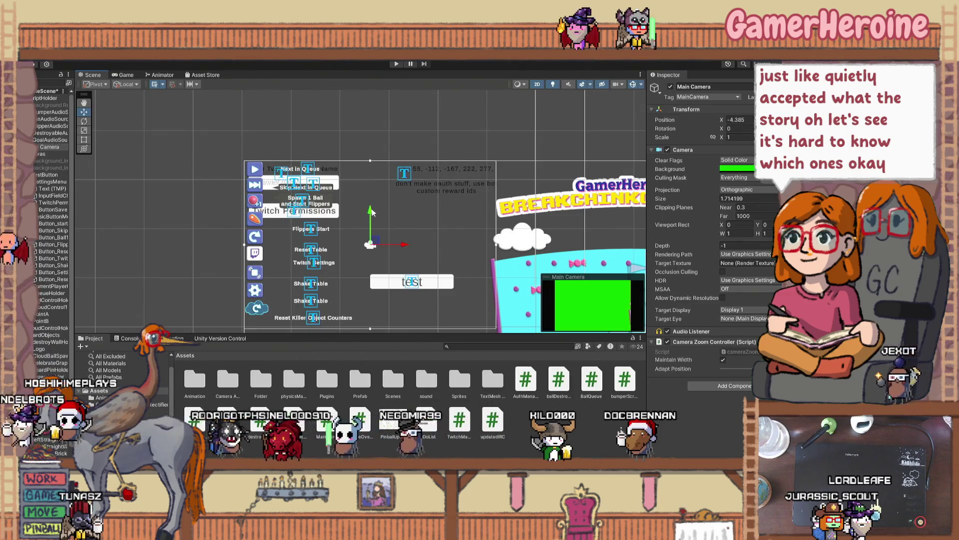
Step: Check the Canvas and BasicButtonMenu anchor presets, left-anchored at Pos X 45
left_click(38, 155)
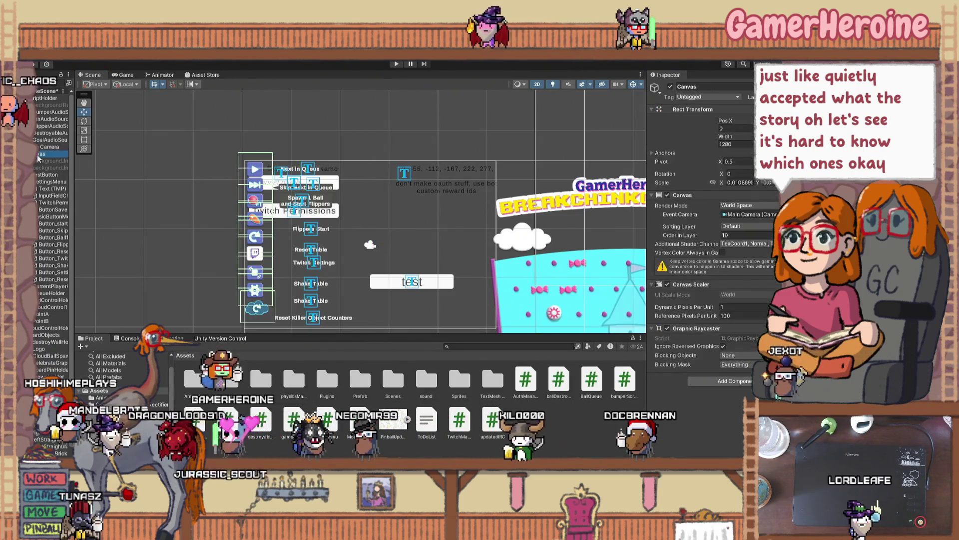
left_click(45, 217)
left_click(666, 134)
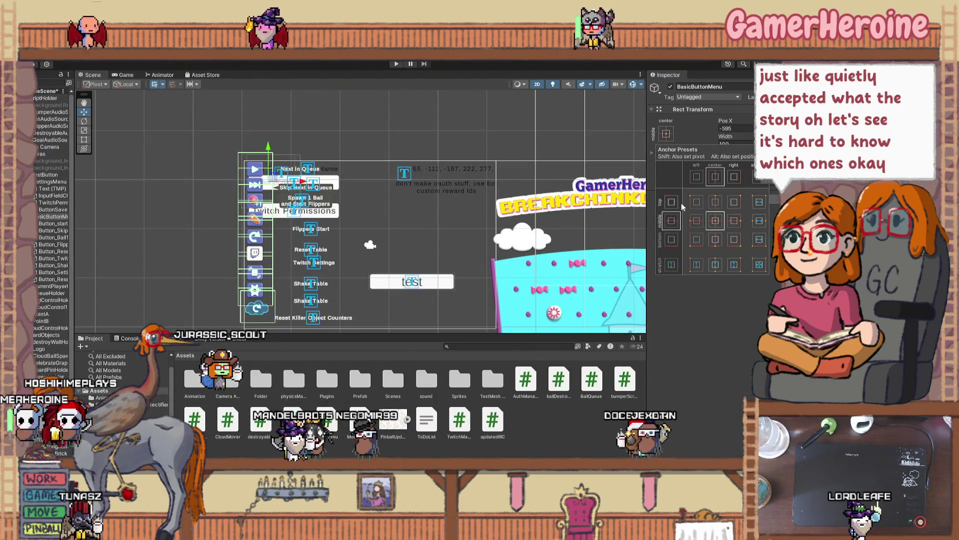
left_click(469, 142)
scroll(283, 241, "down", 4)
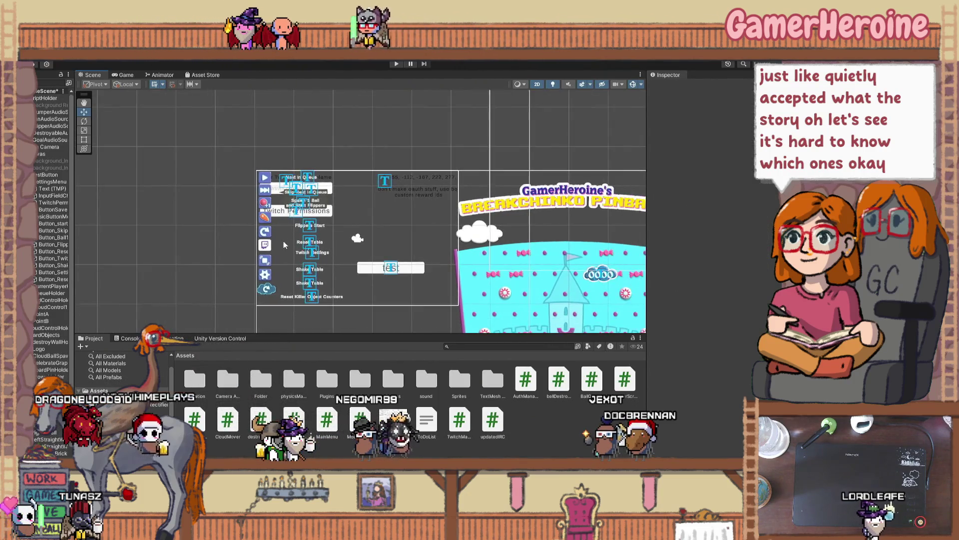
Step: Move Save Changes up beside the test field and lower TwitchPermissions slightly
scroll(256, 229, "down", 3)
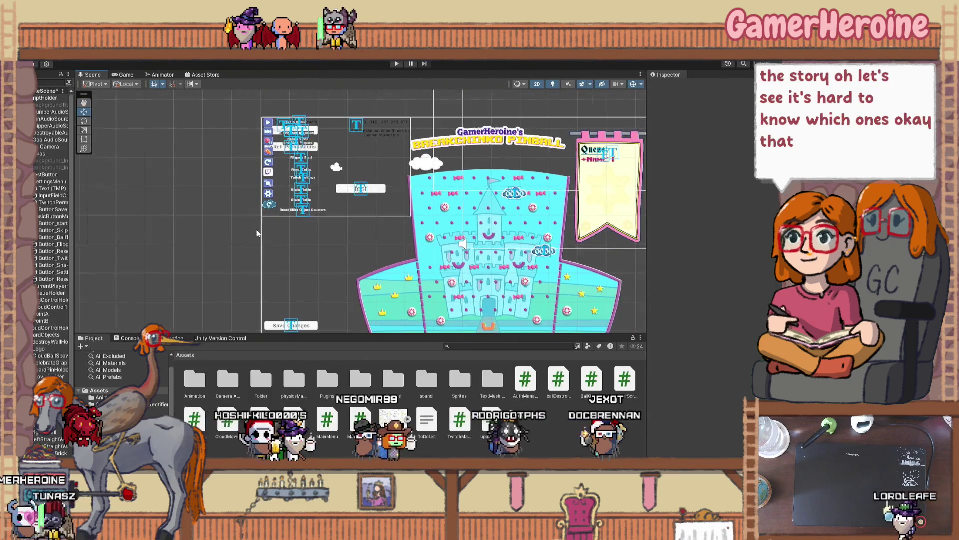
left_click_drag(299, 307, 343, 207)
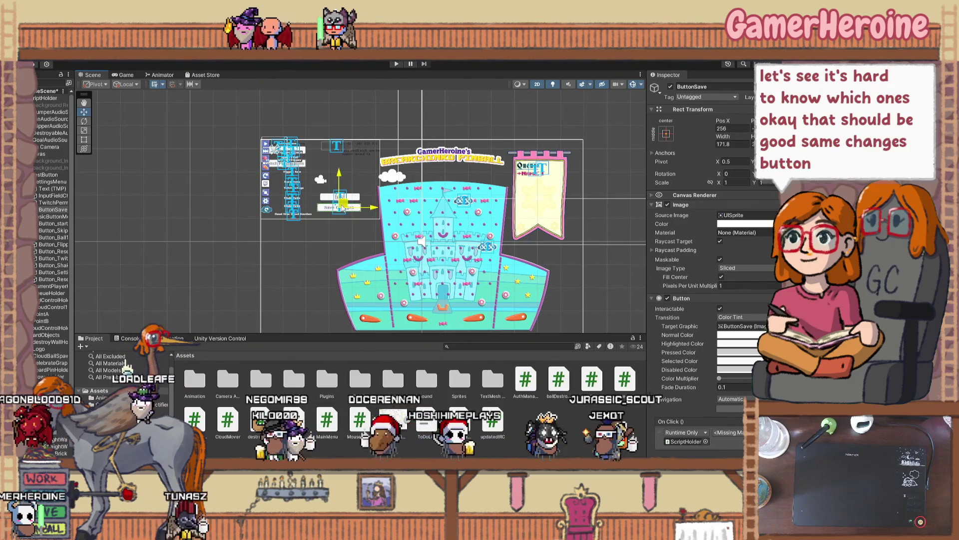
left_click(51, 202)
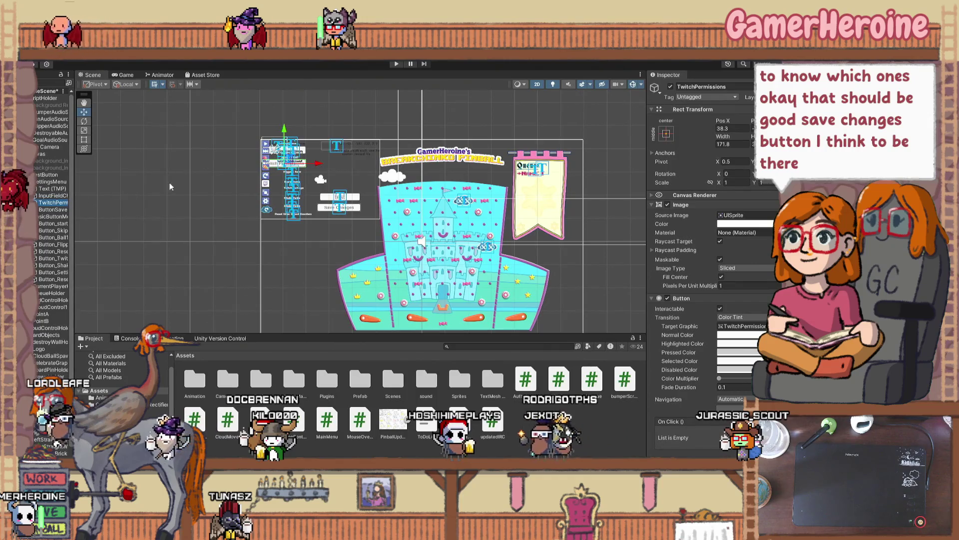
left_click_drag(346, 145, 349, 150)
Step: Inspect testButton, SettingsMenu and background_Image (1), then widen the Hierarchy panel
left_click(50, 175)
left_click(53, 181)
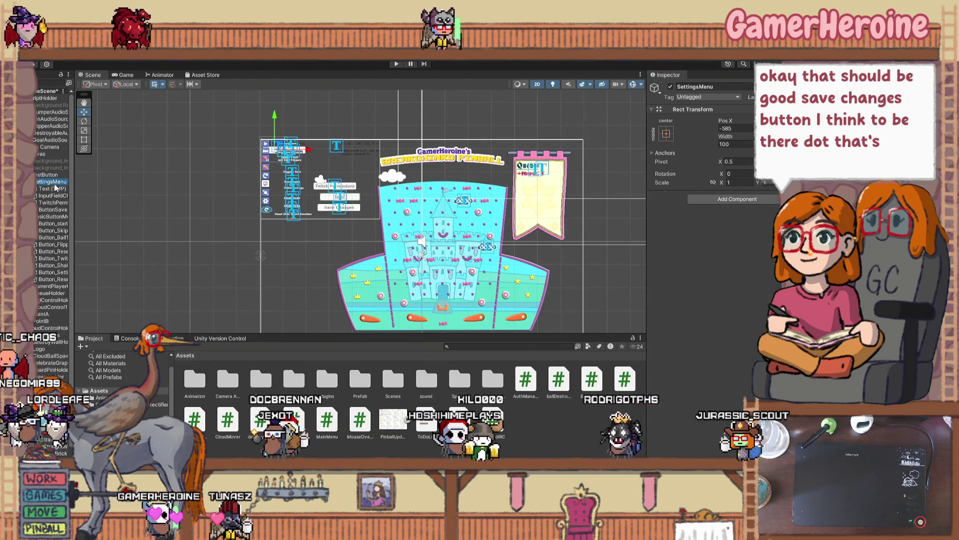
left_click(62, 168)
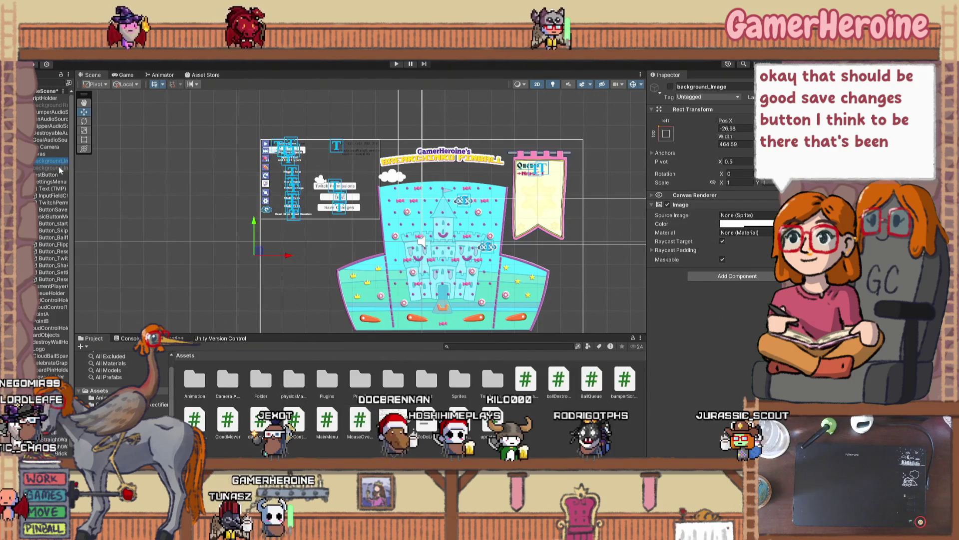
left_click_drag(73, 171, 133, 171)
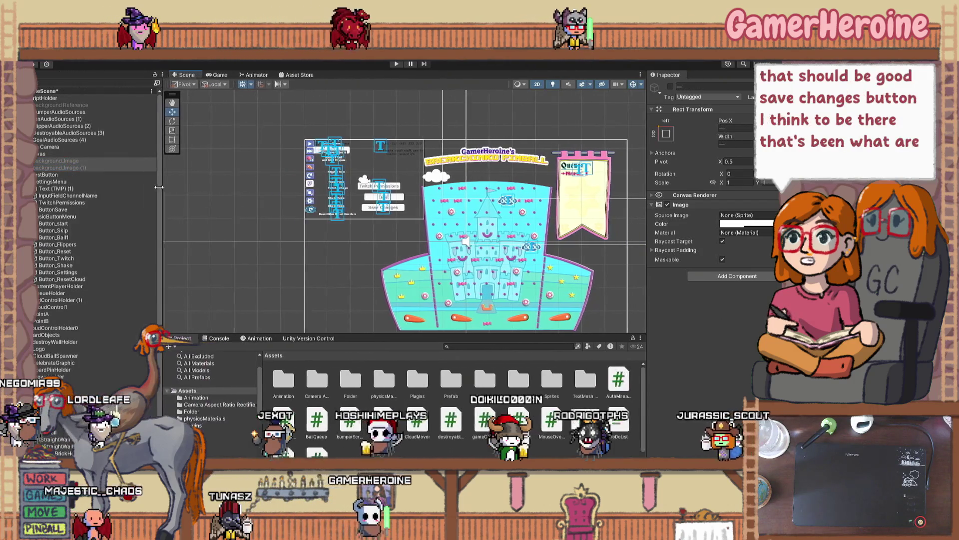
Step: Toggle background_Image on to check it, then delete both background_Image objects
left_click(670, 87)
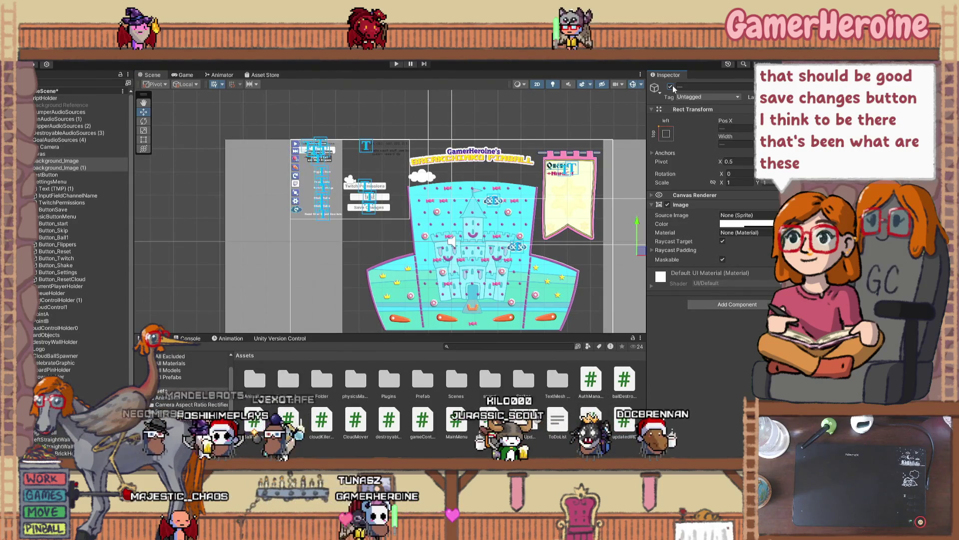
left_click(671, 86)
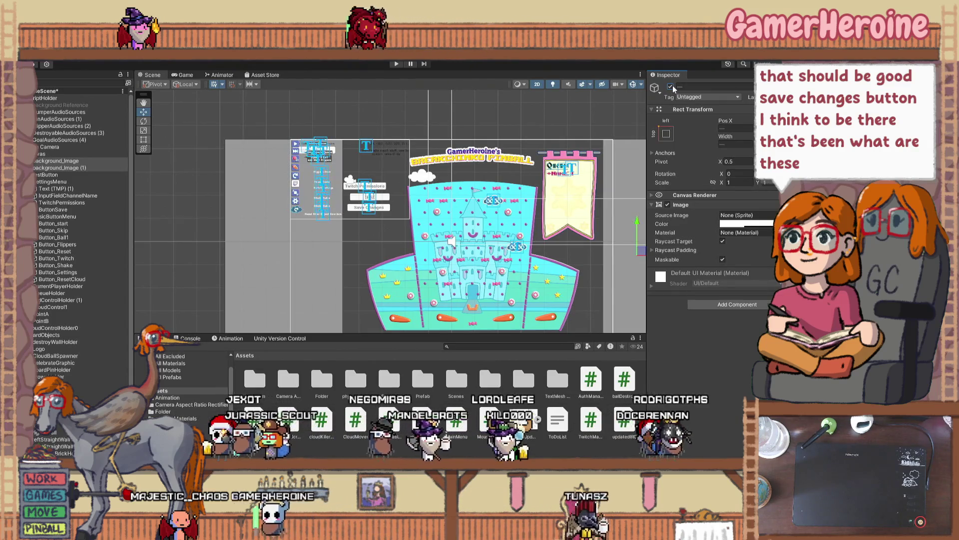
left_click(670, 87)
right_click(89, 161)
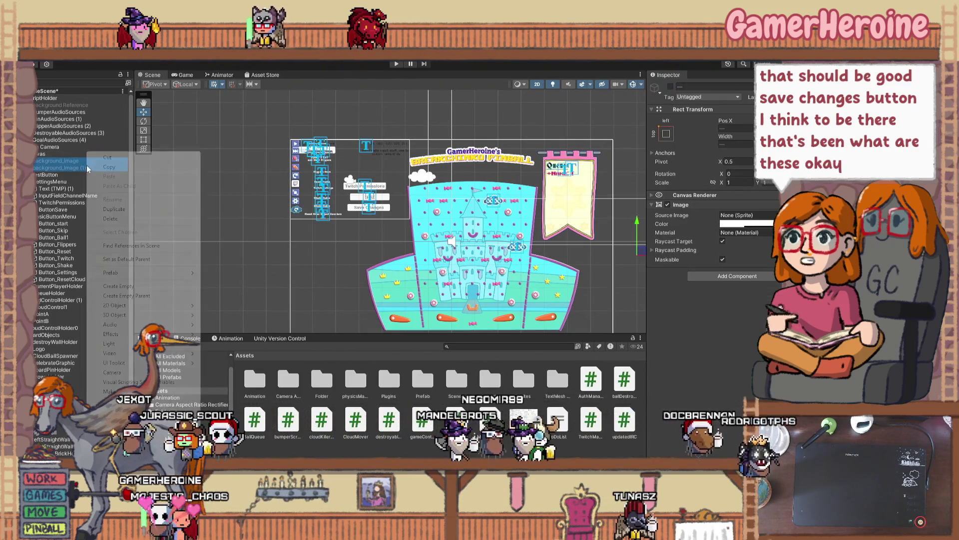
left_click(161, 220)
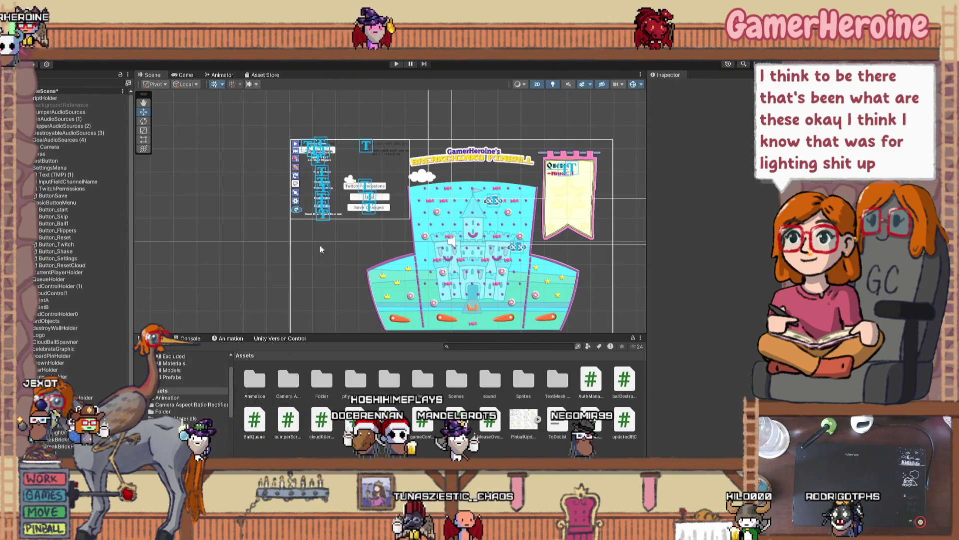
Step: Preview the side menu in the Game view, then frame the queue buttons in the Scene view
scroll(347, 245, "up", 6)
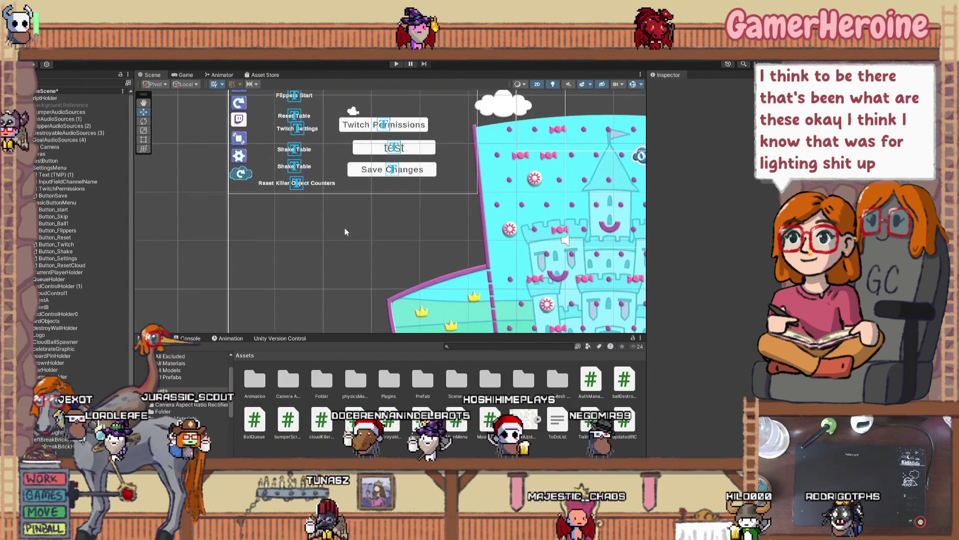
left_click_drag(345, 232, 394, 341)
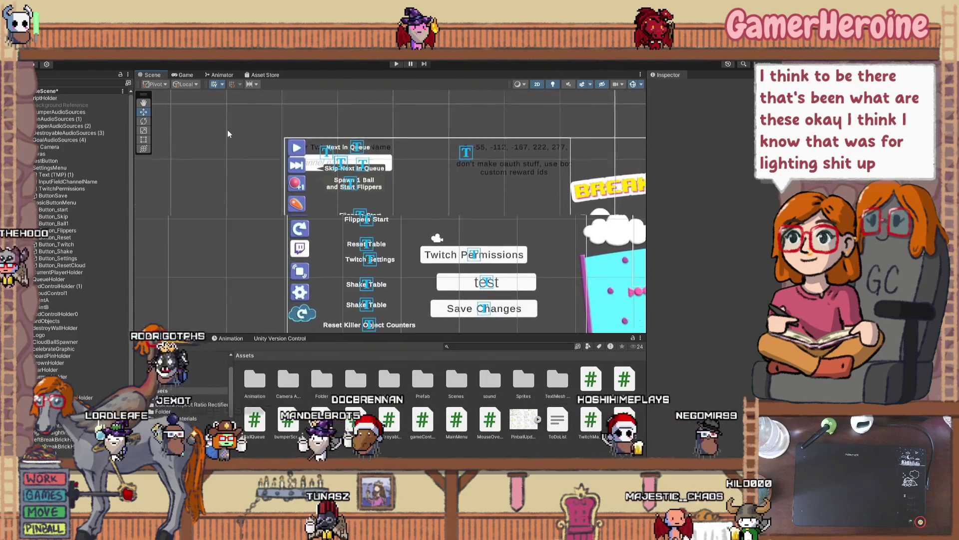
left_click(186, 76)
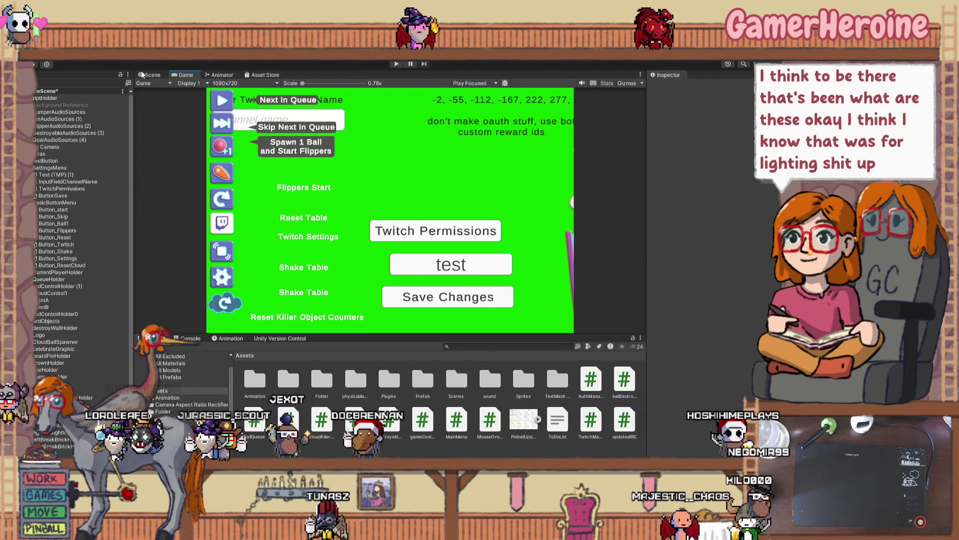
left_click(145, 75)
scroll(257, 203, "up", 5)
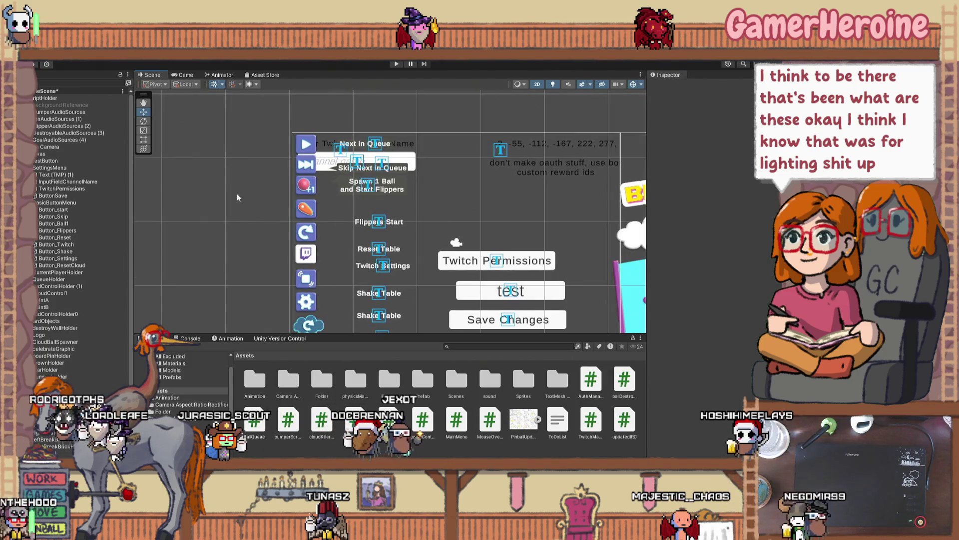
left_click_drag(269, 240, 233, 278)
Step: Shift the Skip Next in Queue button's MoreInfo marker to the left
left_click(339, 184)
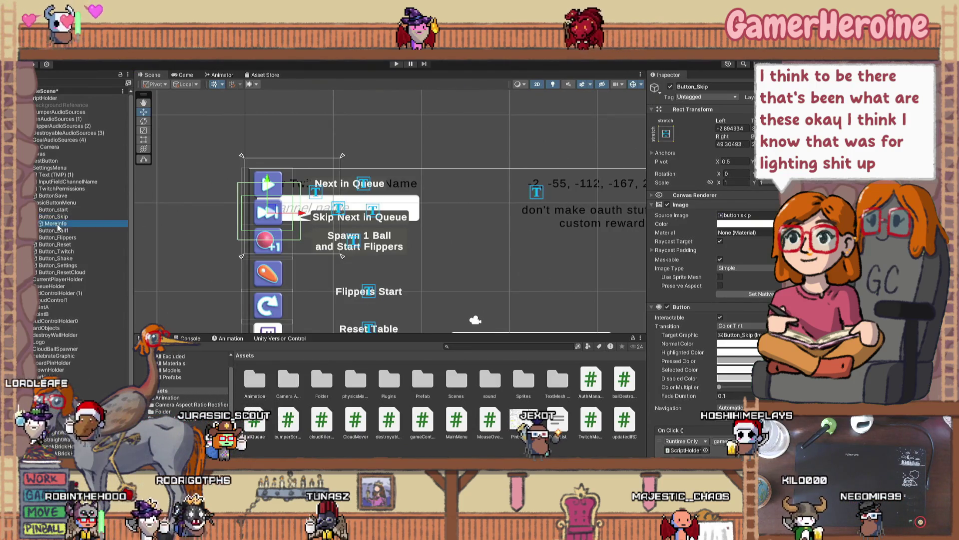
mouse_move(289, 217)
left_mouse_down()
mouse_move(259, 195)
mouse_move(257, 177)
left_mouse_up()
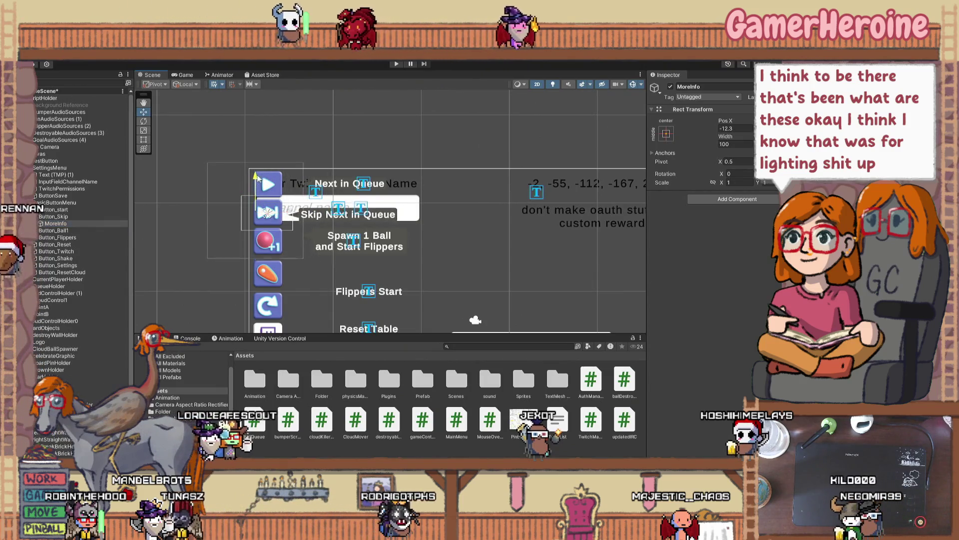
left_click_drag(291, 208, 288, 208)
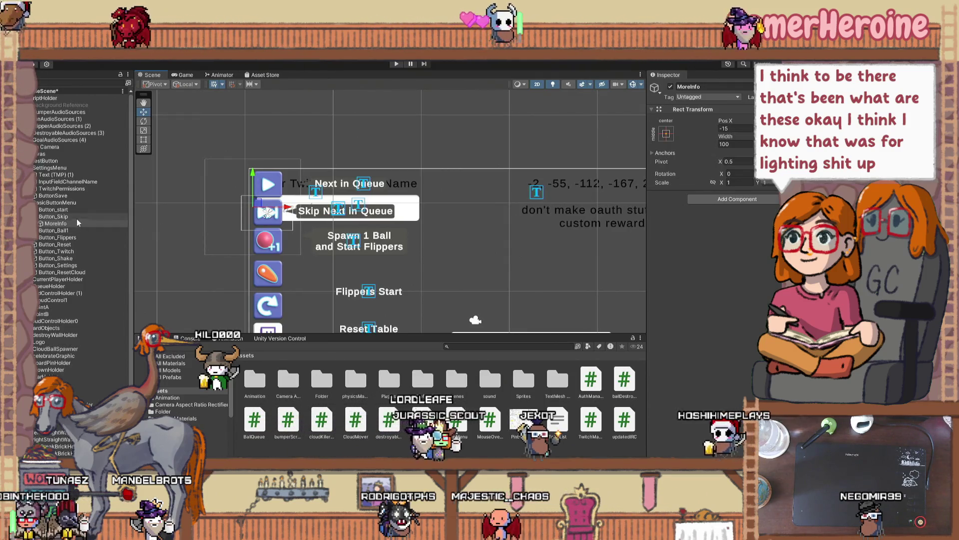
Step: Paste MoreInfo copies onto the Next in Queue start and Spawn 1 Ball buttons
left_click(268, 185)
key("ctrl+v")
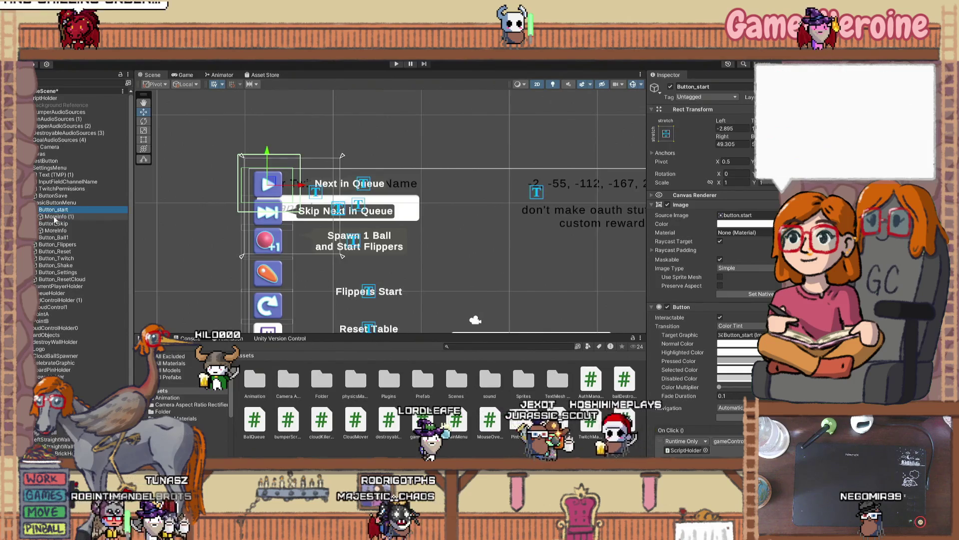
left_click_drag(304, 188, 286, 193)
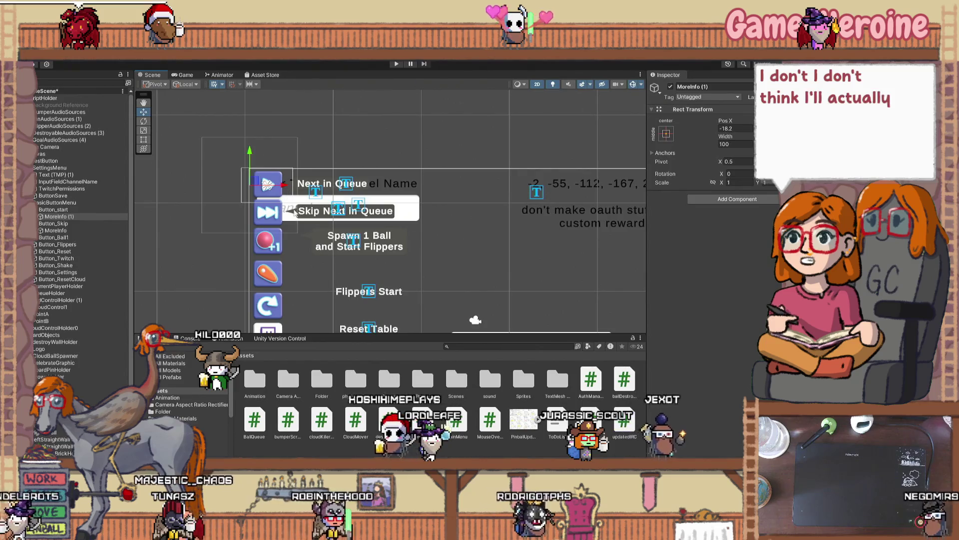
left_click(268, 241)
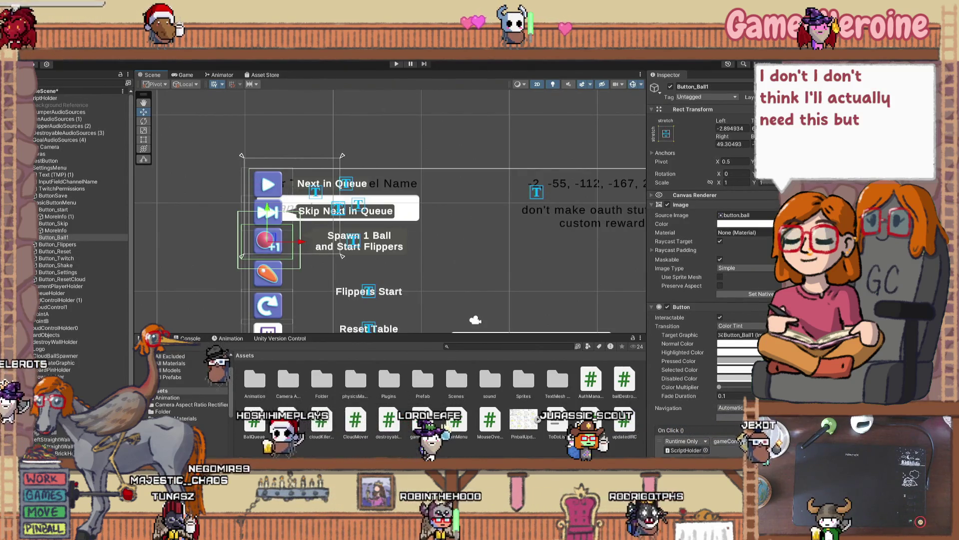
key("ctrl+v")
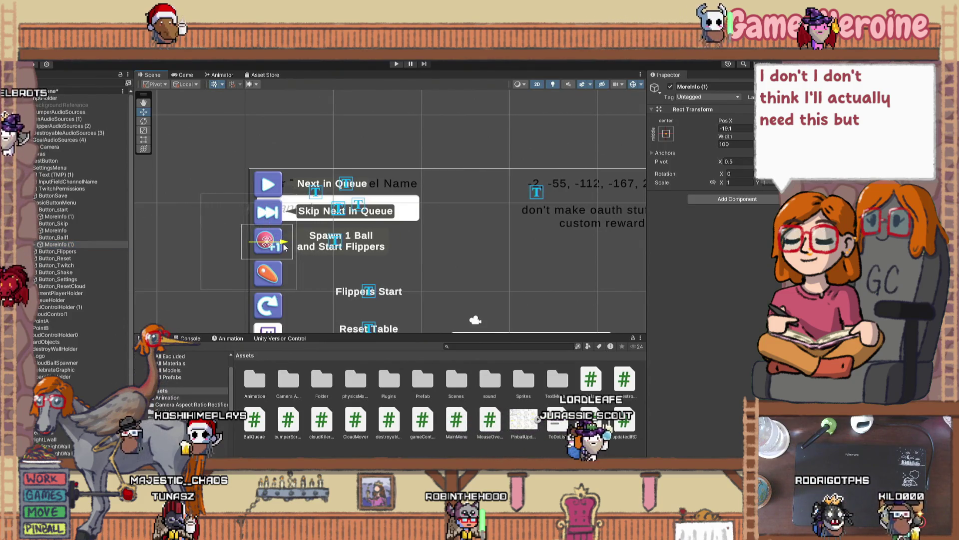
Step: Expand Button_Flippers and select its Flippers Start label text
scroll(471, 272, "down", 3)
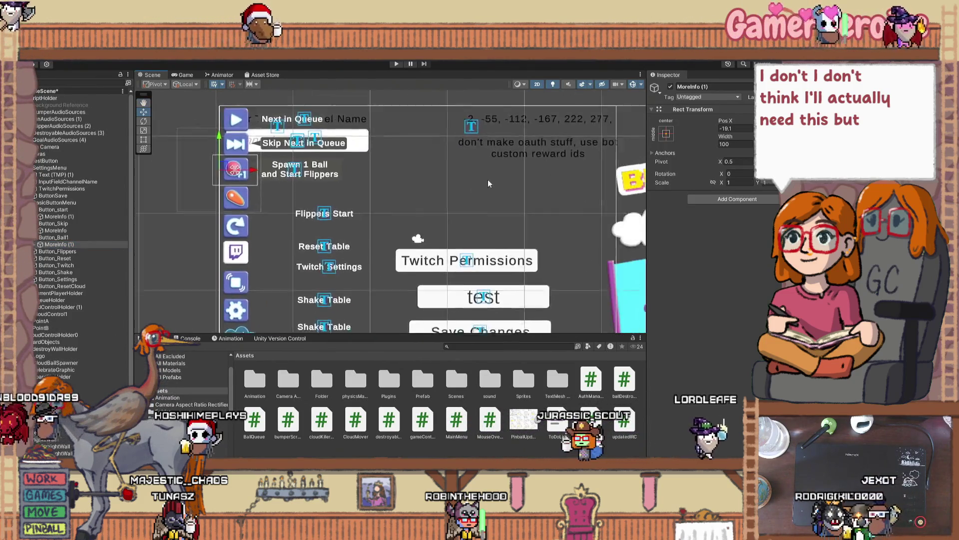
scroll(401, 243, "down", 3)
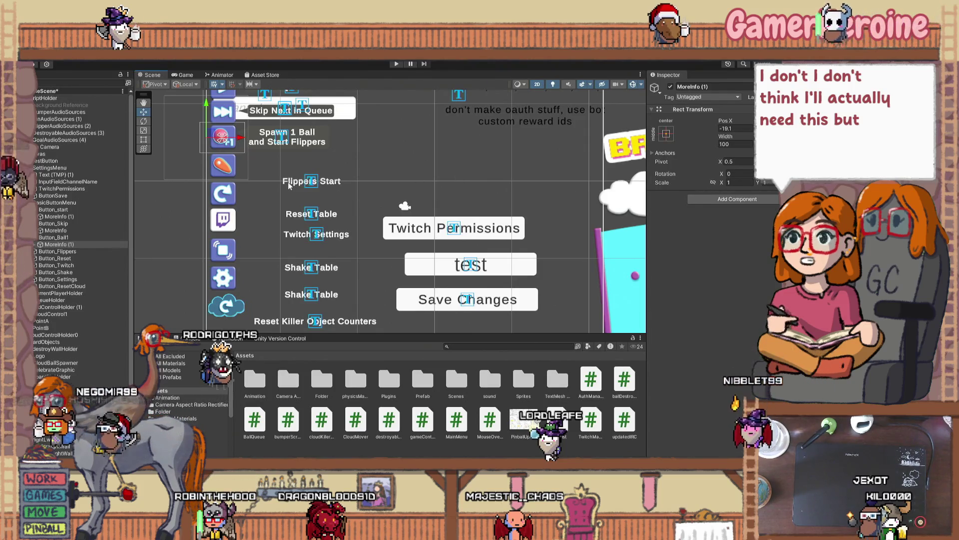
key("Down")
key("Down")
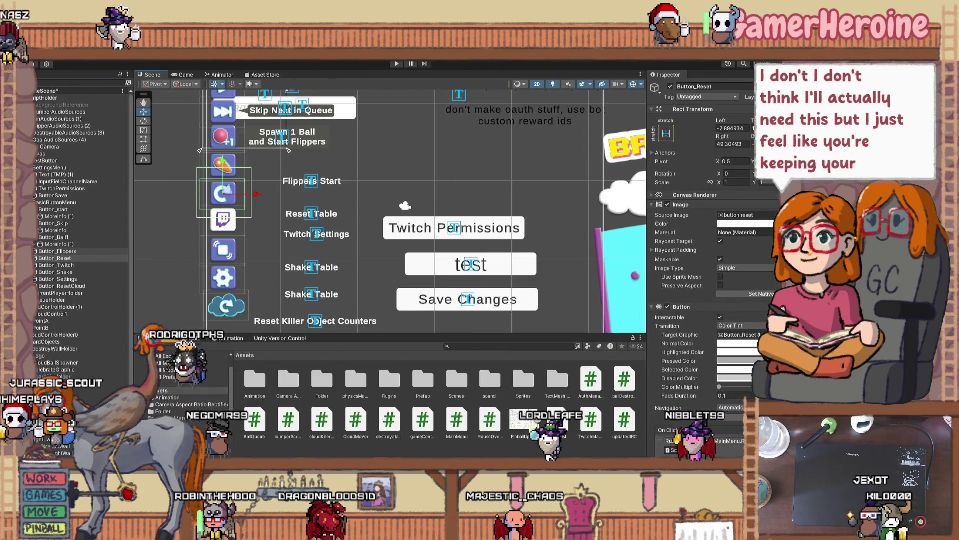
key("Up")
key("Right")
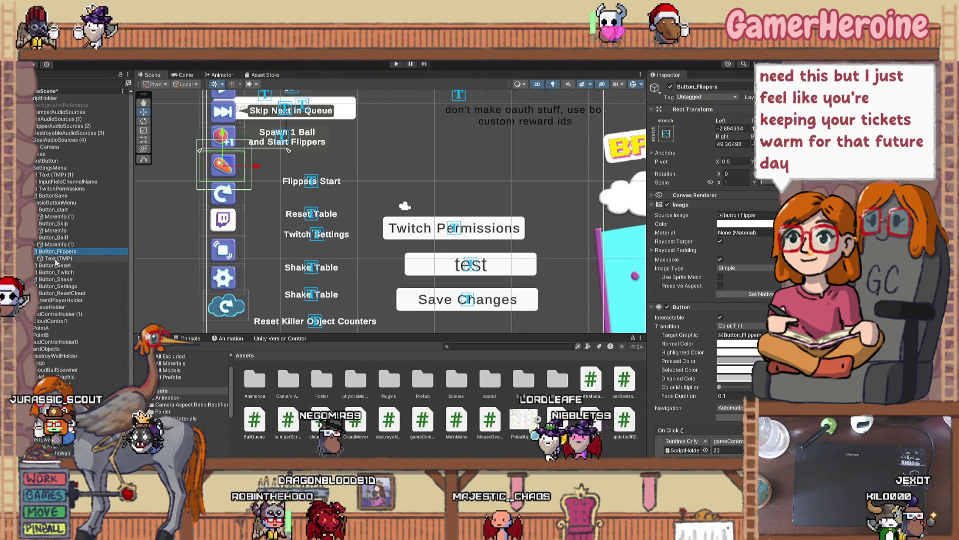
left_click(255, 211)
left_click_drag(315, 184, 326, 184)
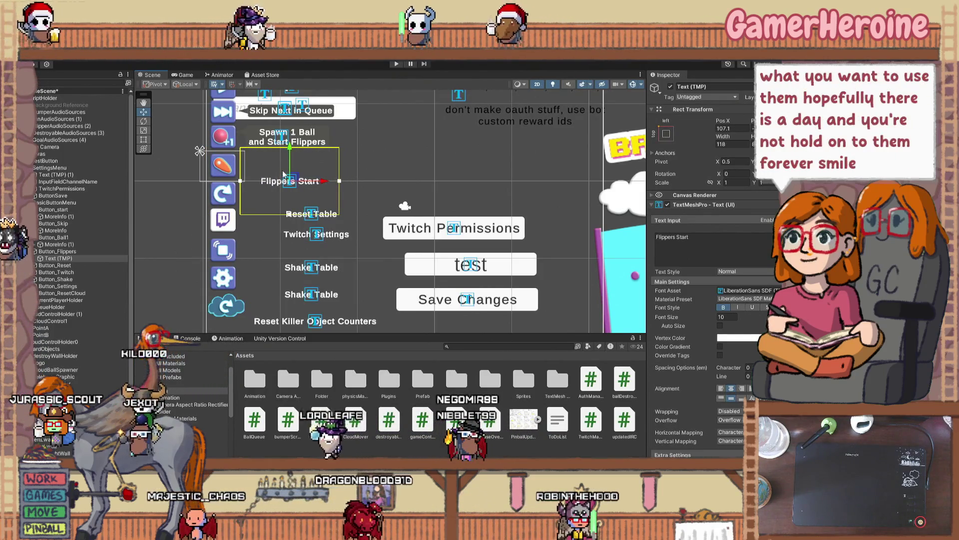
scroll(295, 135, "up", 1)
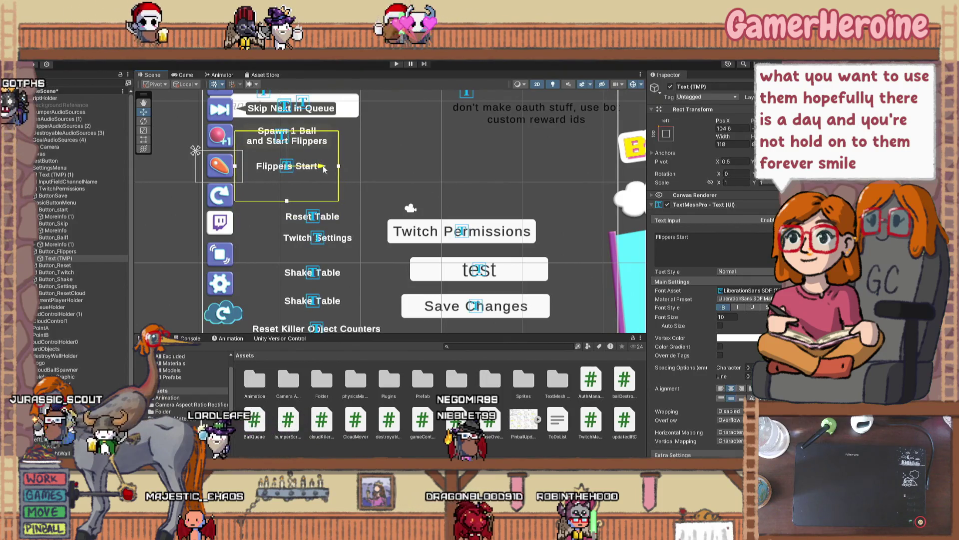
left_click_drag(296, 170, 328, 186)
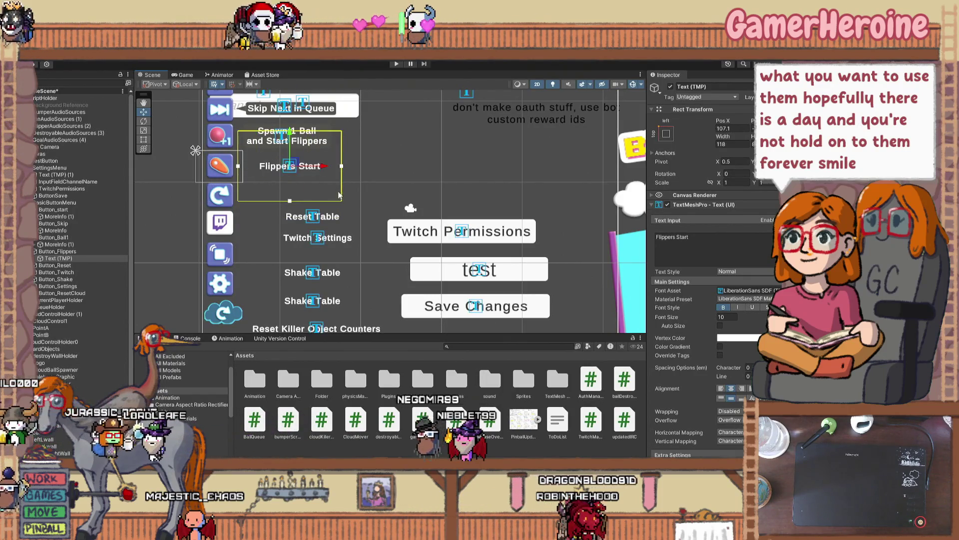
left_click(220, 223)
left_click(303, 218)
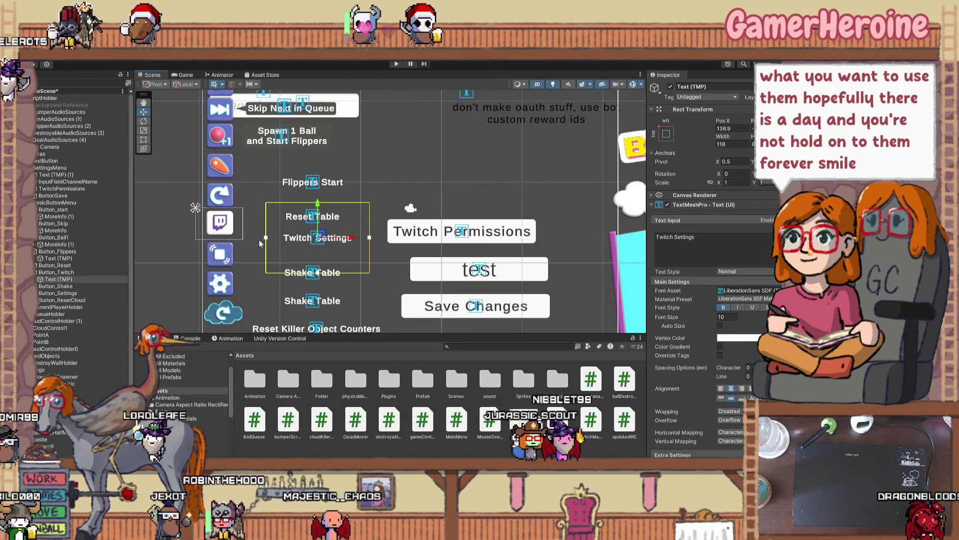
left_click_drag(354, 238, 377, 237)
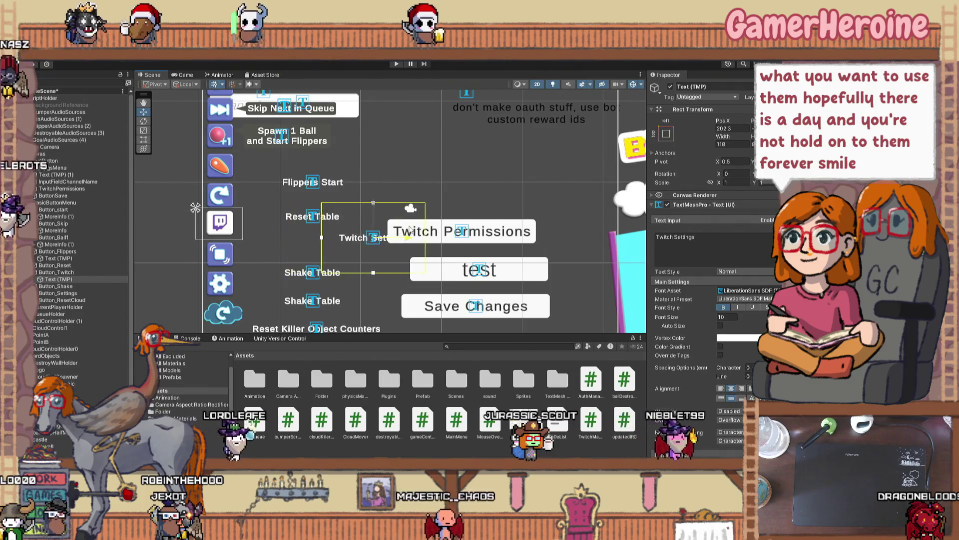
key("ctrl+z")
scroll(247, 282, "down", 2)
scroll(247, 277, "down", 3)
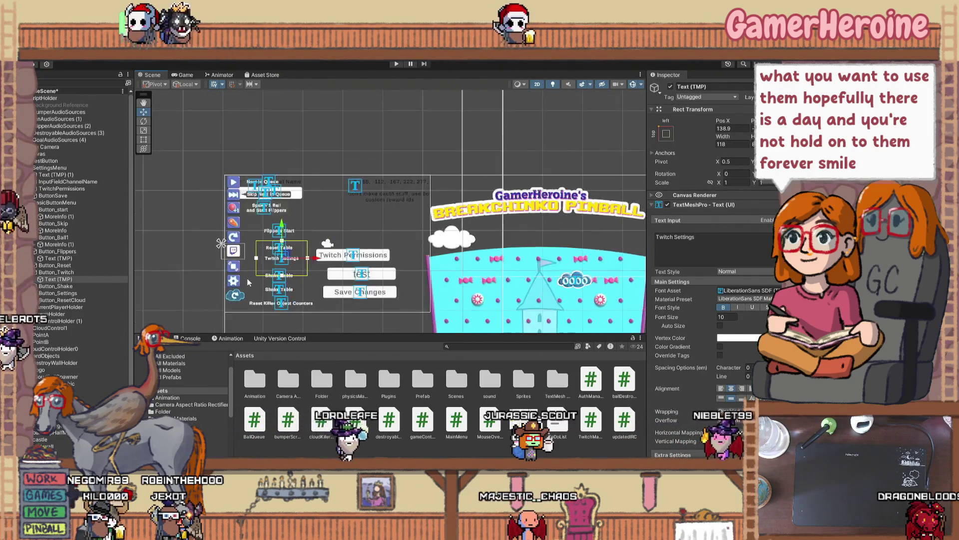
scroll(299, 150, "up", 3)
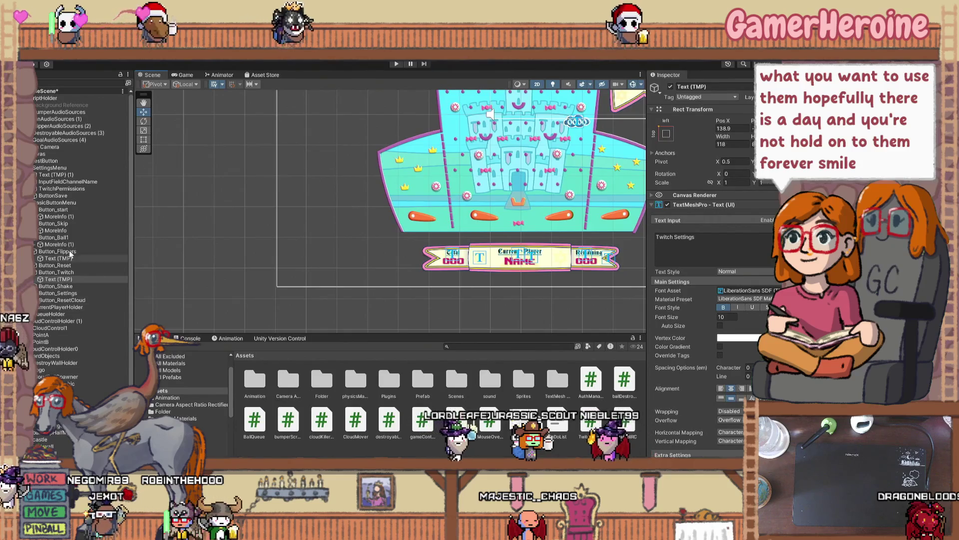
scroll(340, 170, "down", 2)
scroll(336, 177, "down", 2)
scroll(303, 208, "up", 3)
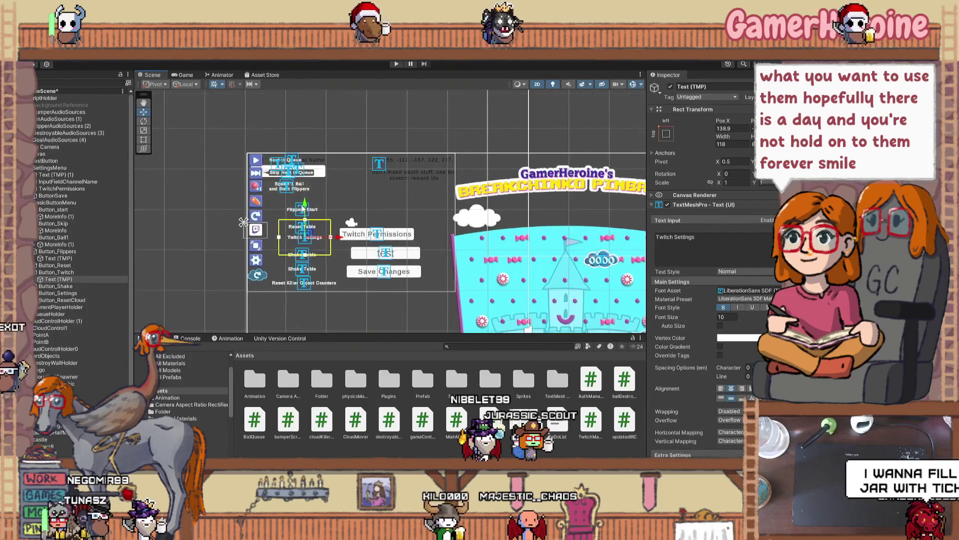
scroll(299, 211, "up", 4)
left_click(313, 140)
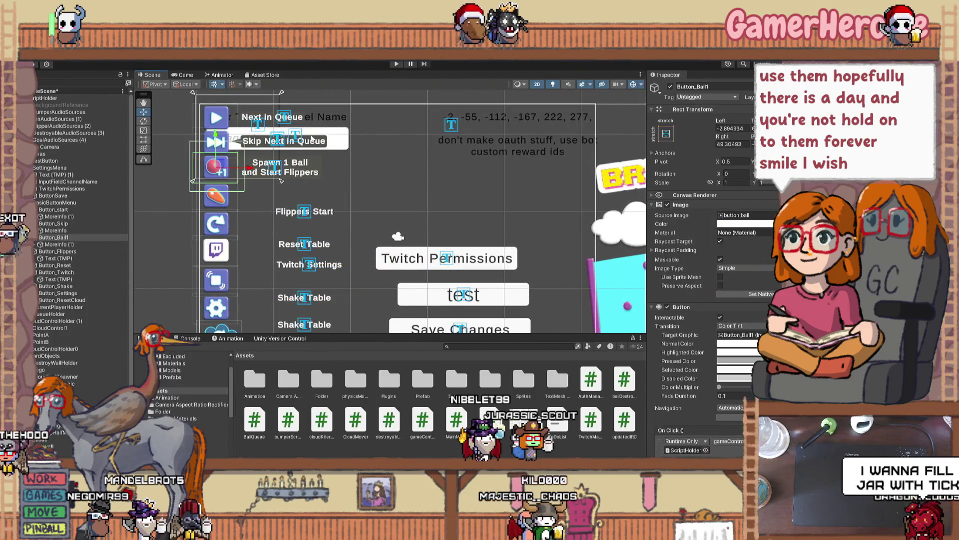
Step: Toggle the skip button's hoverOverImage off and on, then disable Button_Ball1's hoverOverImage
left_click(313, 141)
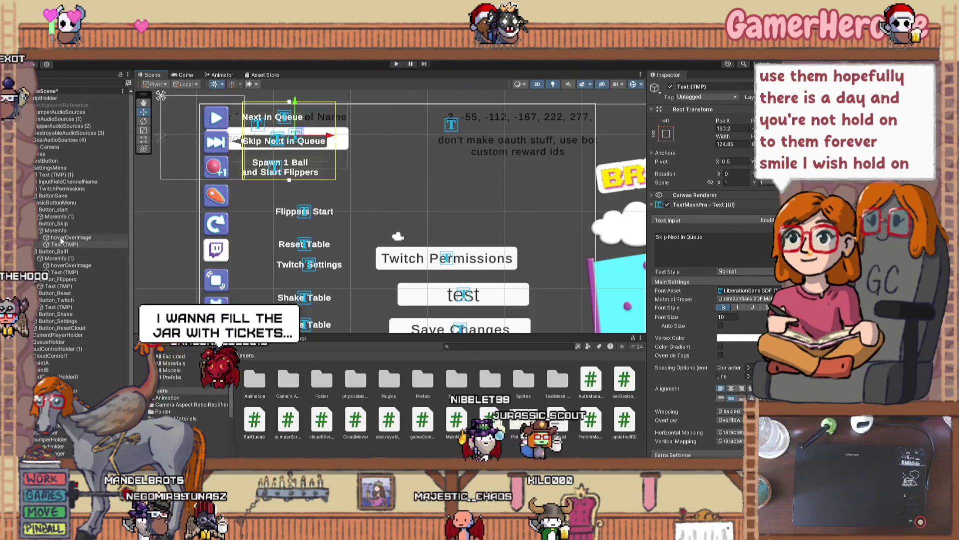
left_click(64, 238)
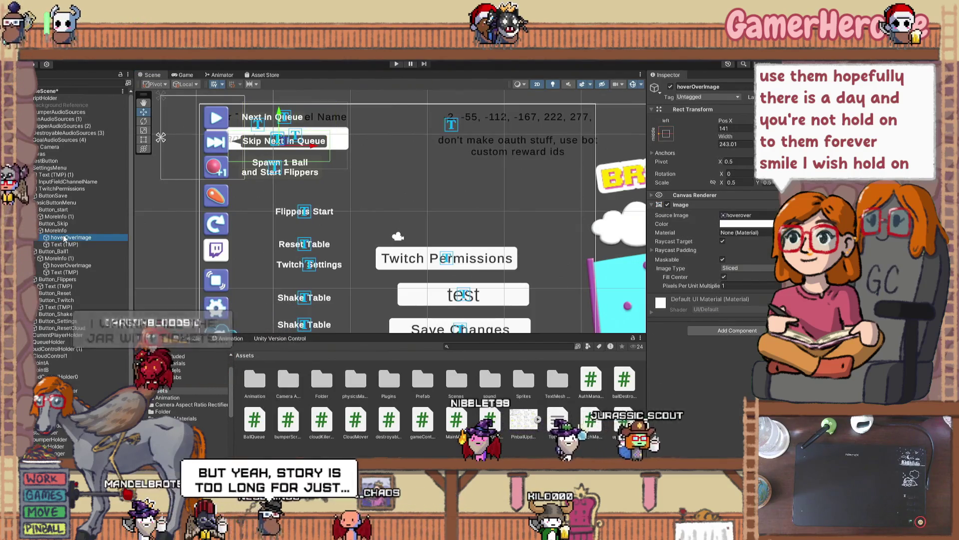
left_click(670, 87)
left_click(670, 87)
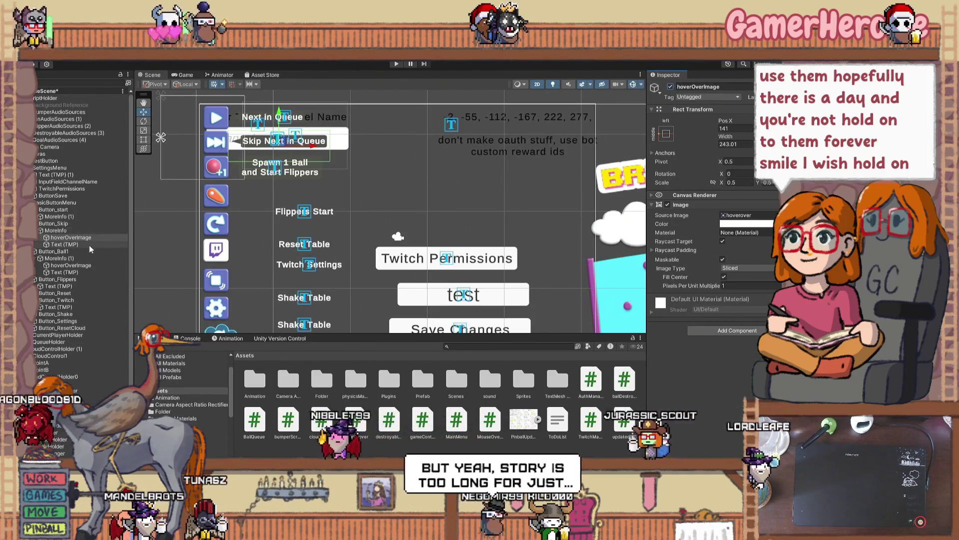
left_click(75, 266)
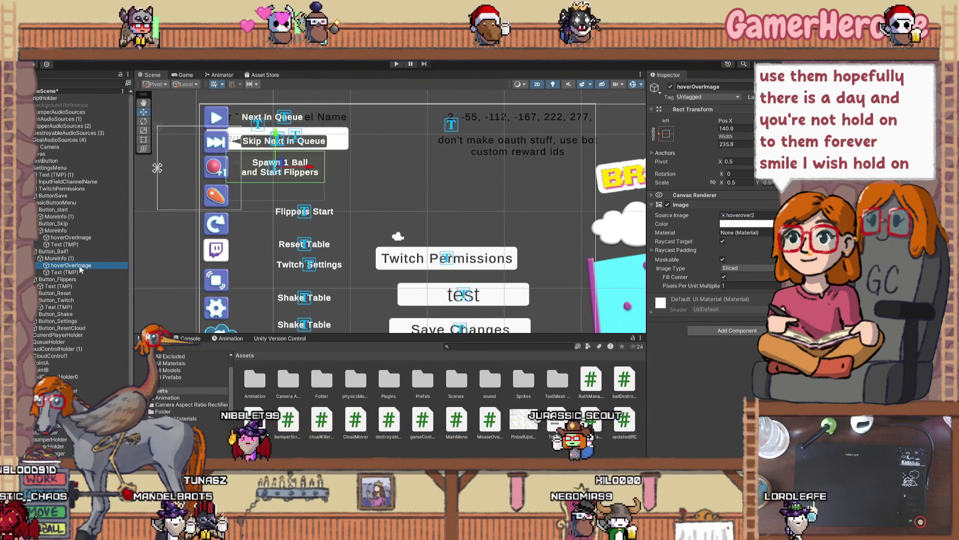
left_click(670, 87)
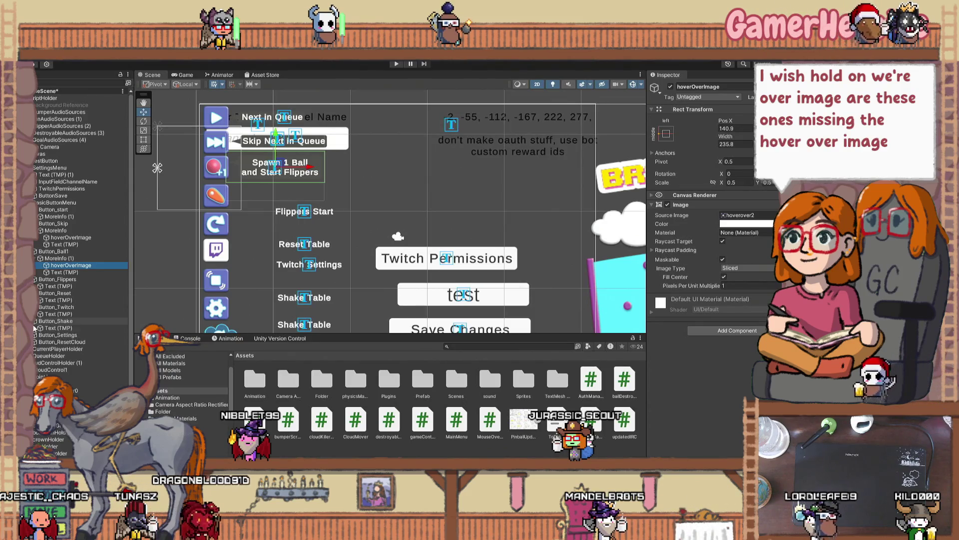
scroll(129, 270, "down", 4)
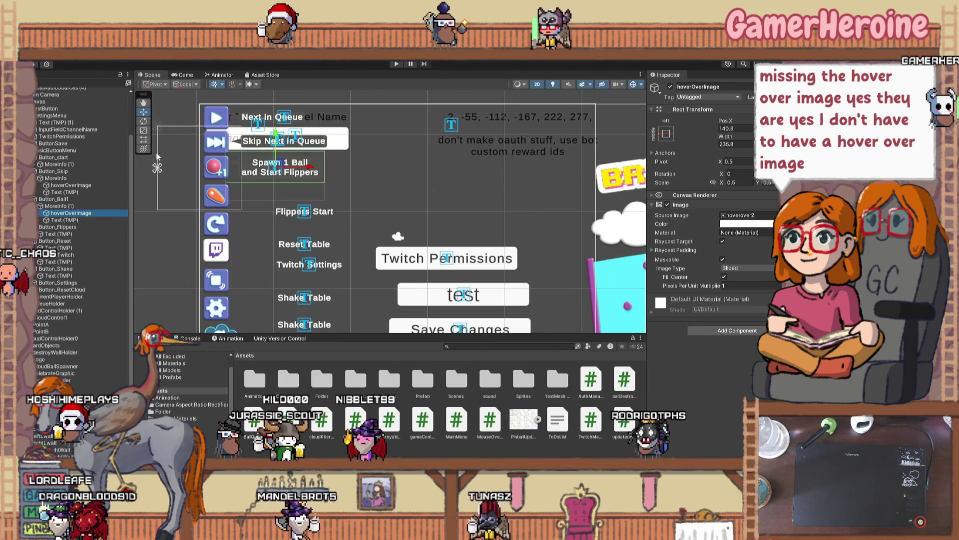
Step: Delete the hoverOverImage under Button_Skip and Button_start's MoreInfo, then enter Play mode
left_click(65, 186)
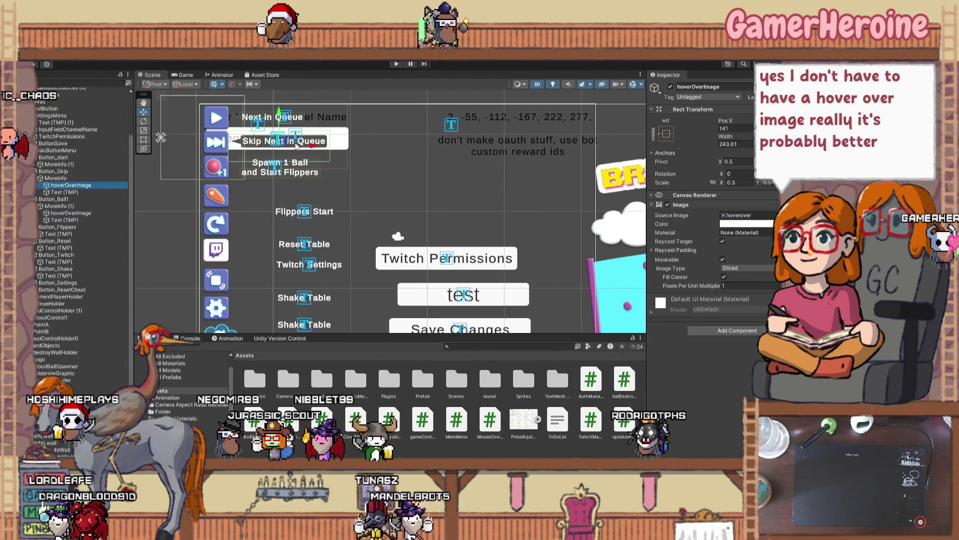
key("Delete")
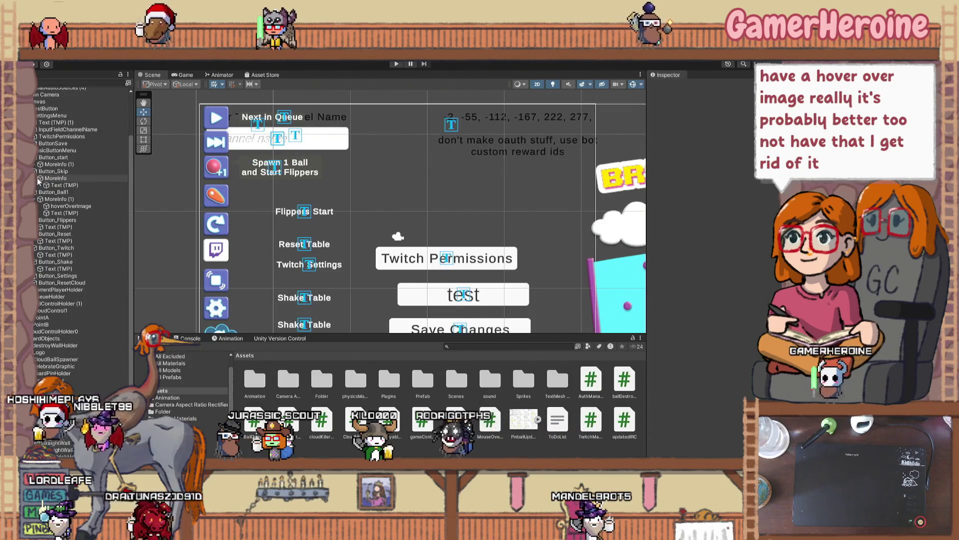
left_click(40, 179)
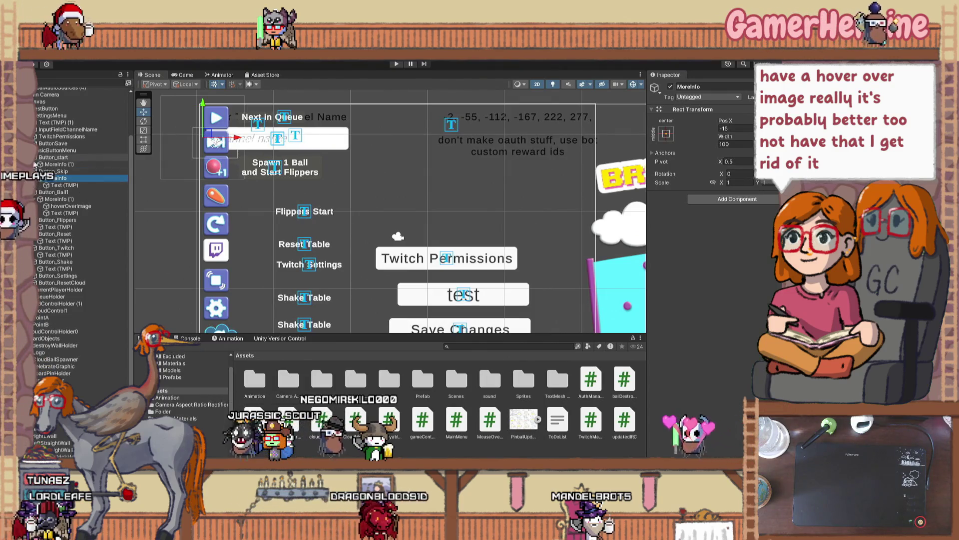
left_click(35, 164)
left_click(64, 171)
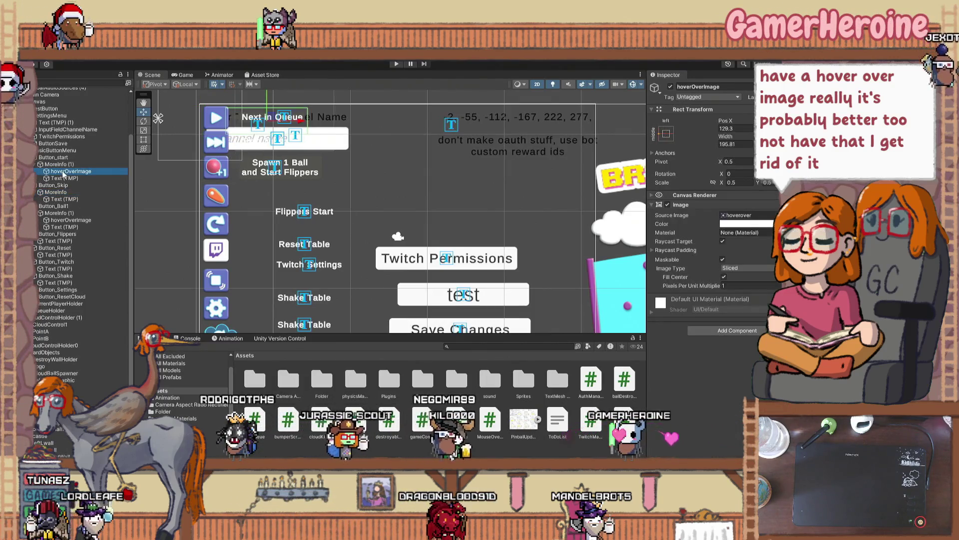
key("Delete")
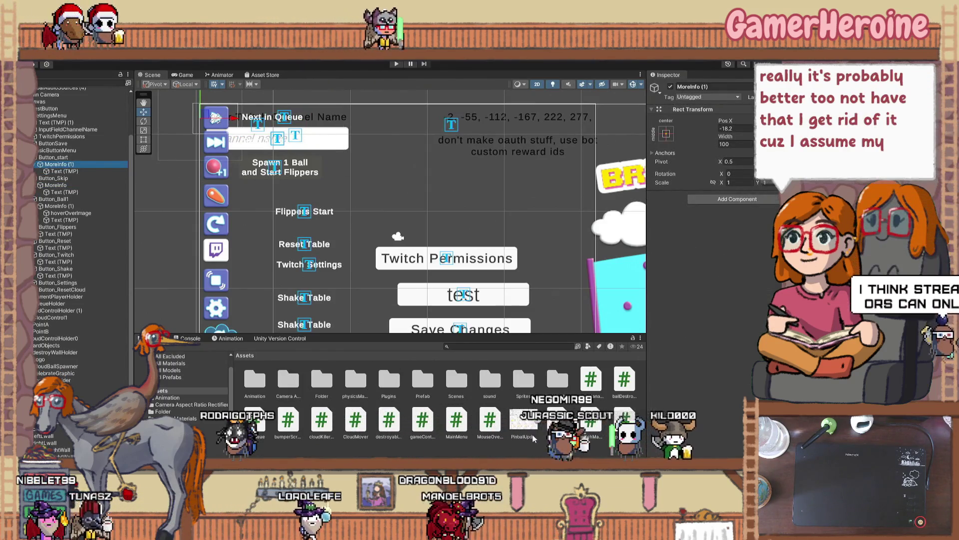
left_click(580, 195)
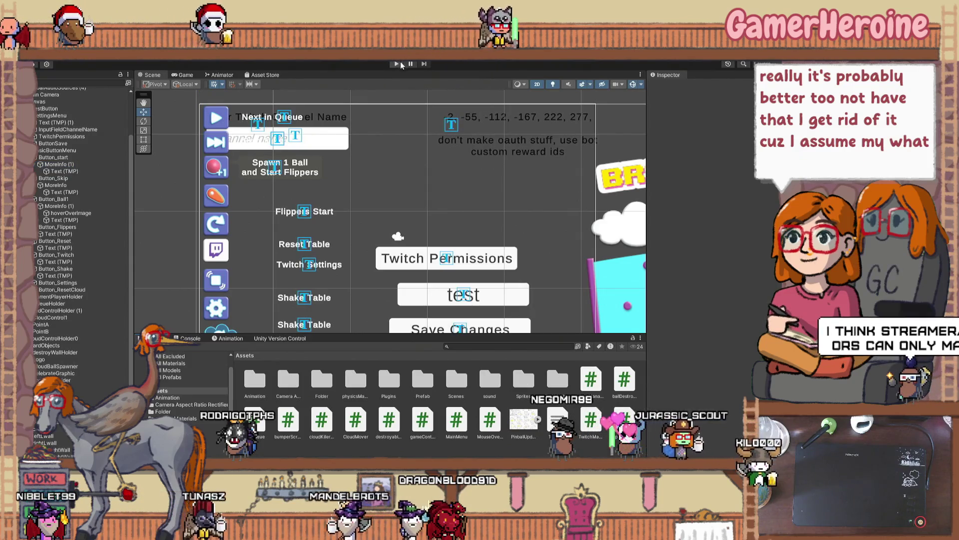
left_click(396, 64)
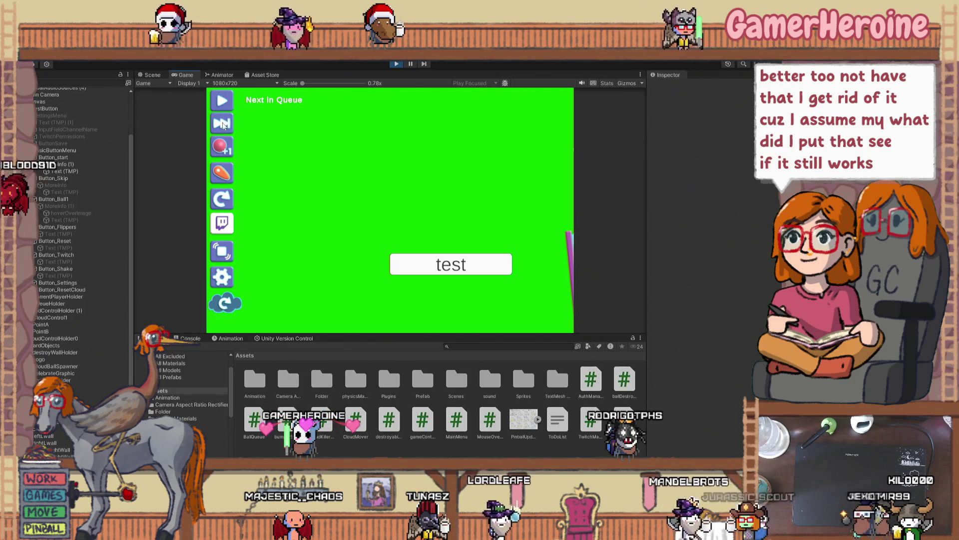
Step: Test the skip button in the running game, then exit Play mode
left_click(223, 130)
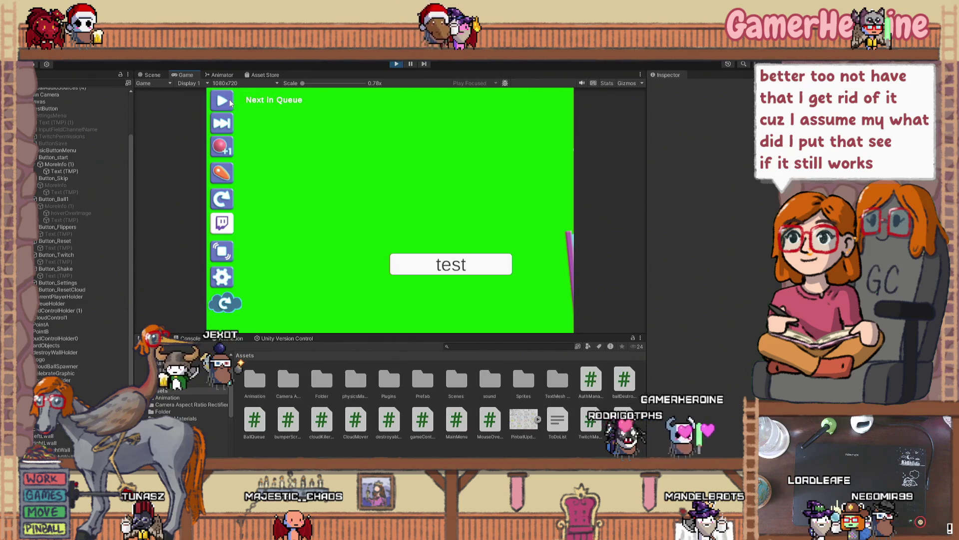
left_click(395, 63)
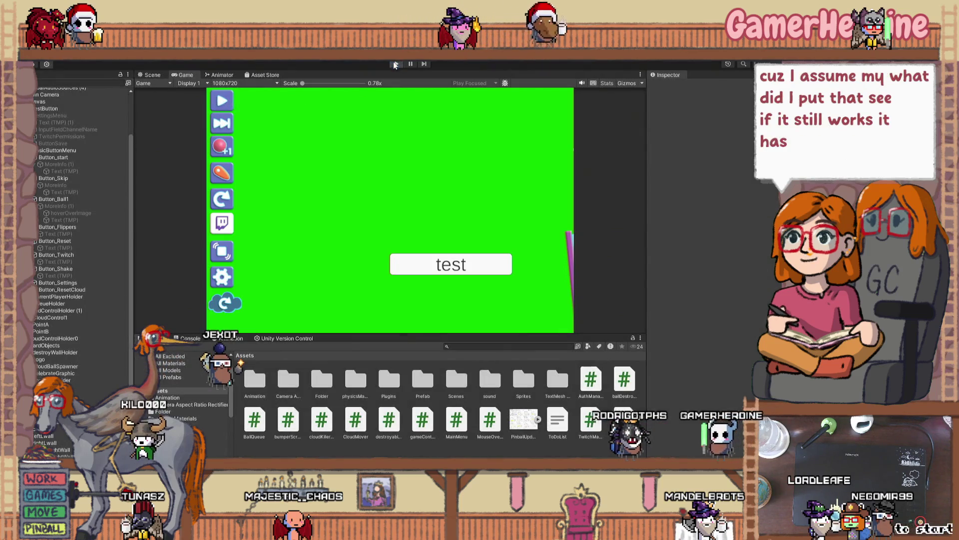
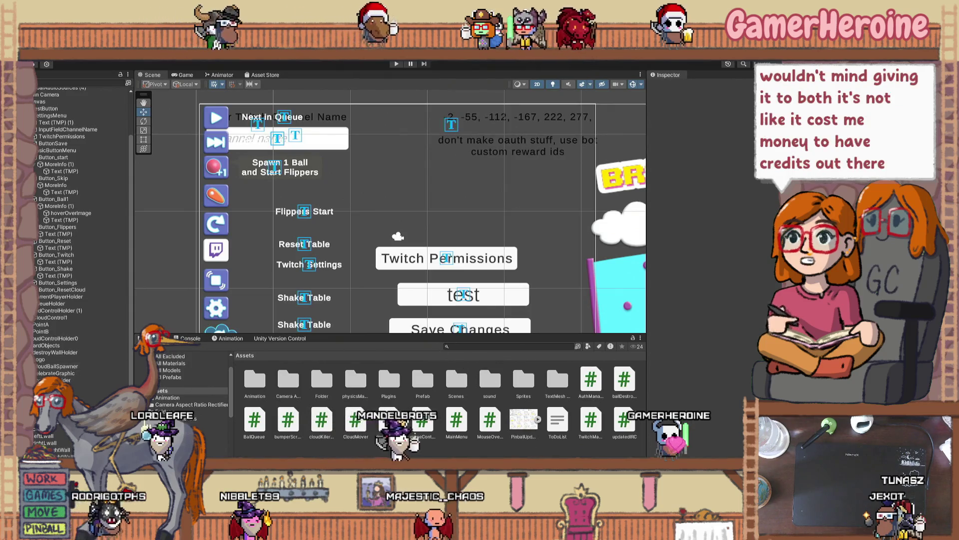
Step: Switch from the Unity editor to ToDoList.txt in Visual Studio Code
key("alt+Tab")
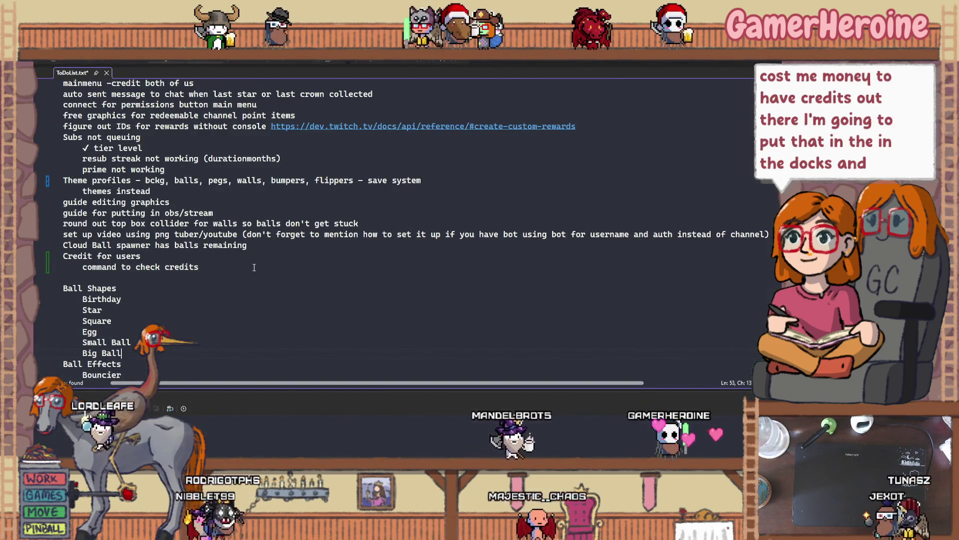
Step: Add an unindented line below the credits-check item noting gift subs give credits to the gifter
left_click(254, 268)
key("Return")
key("BackSpace")
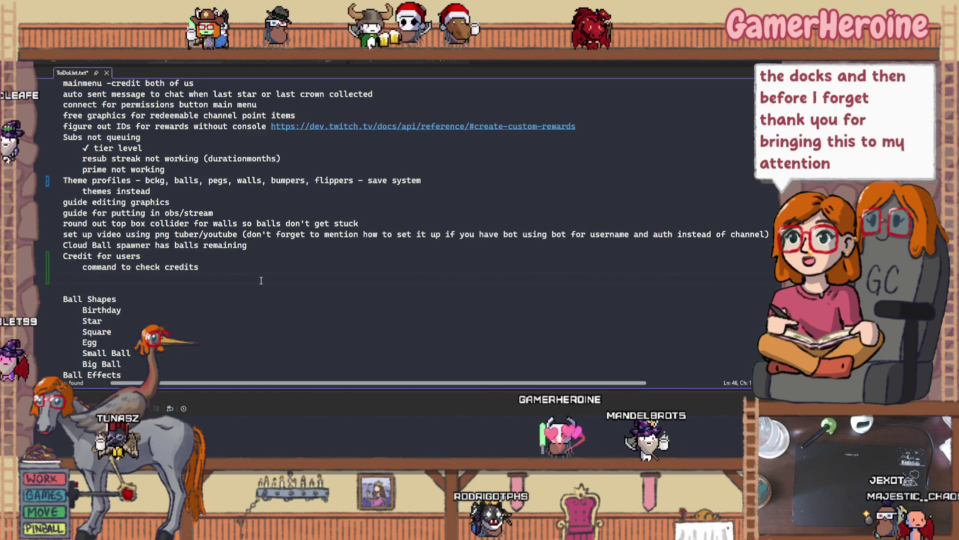
type("giftsubs give credits")
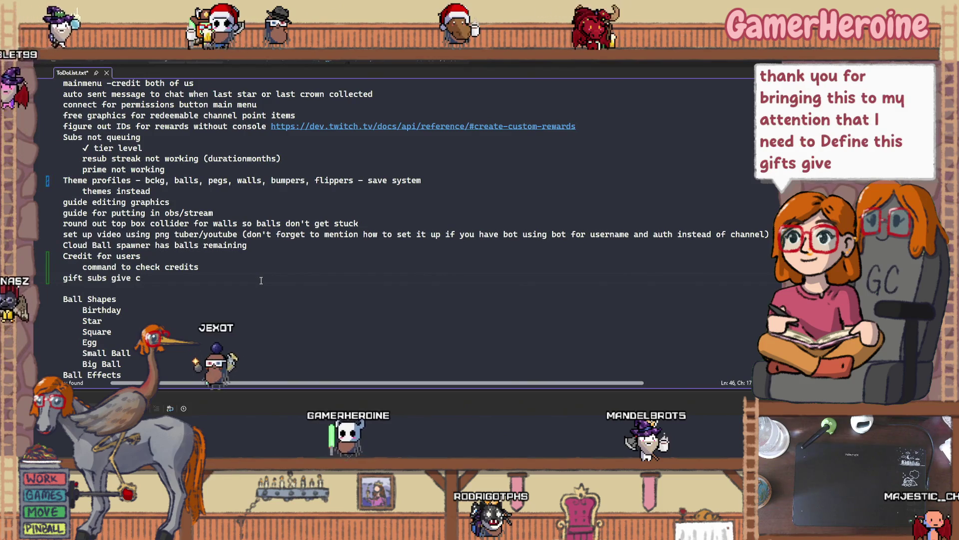
type(" to gi")
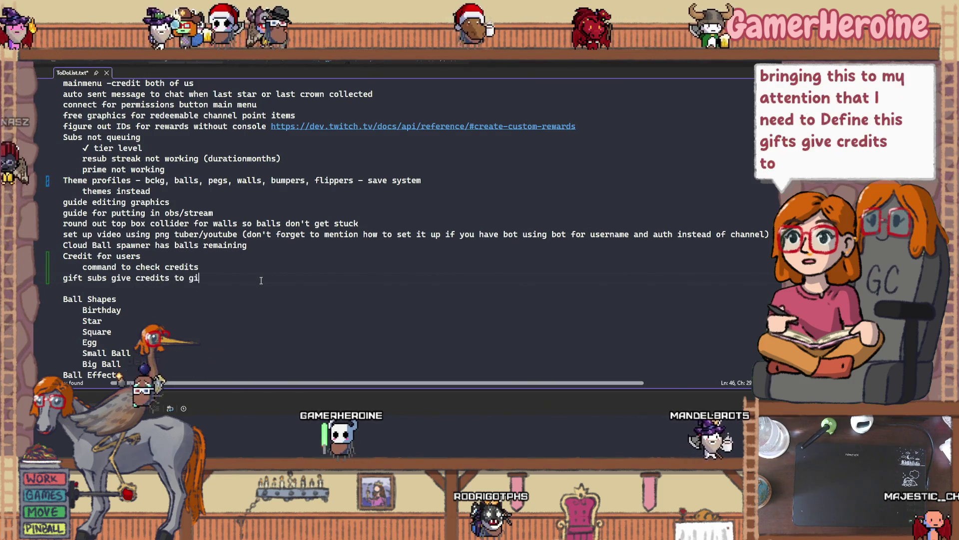
type("fter and giftee")
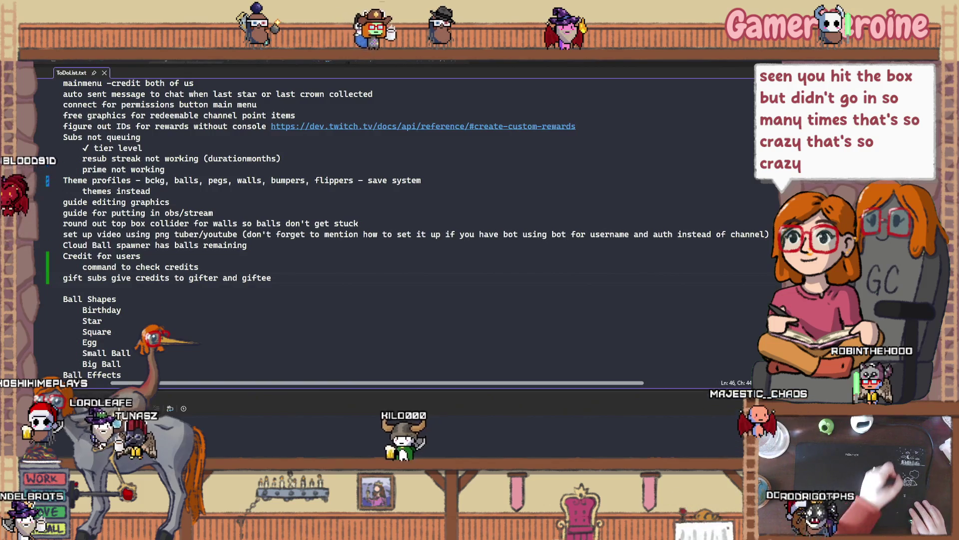
scroll(52, 265, "down", 2)
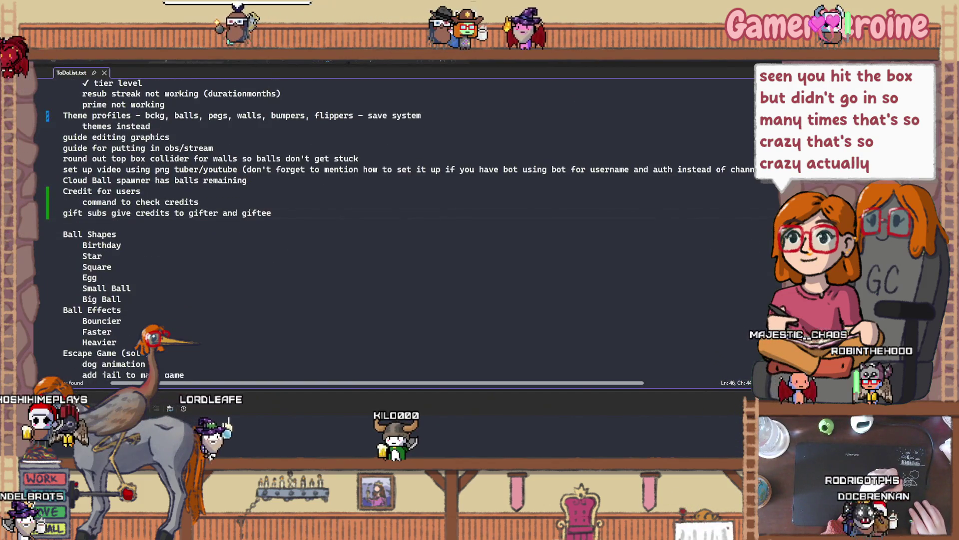
scroll(52, 265, "up", 1)
left_click(63, 257)
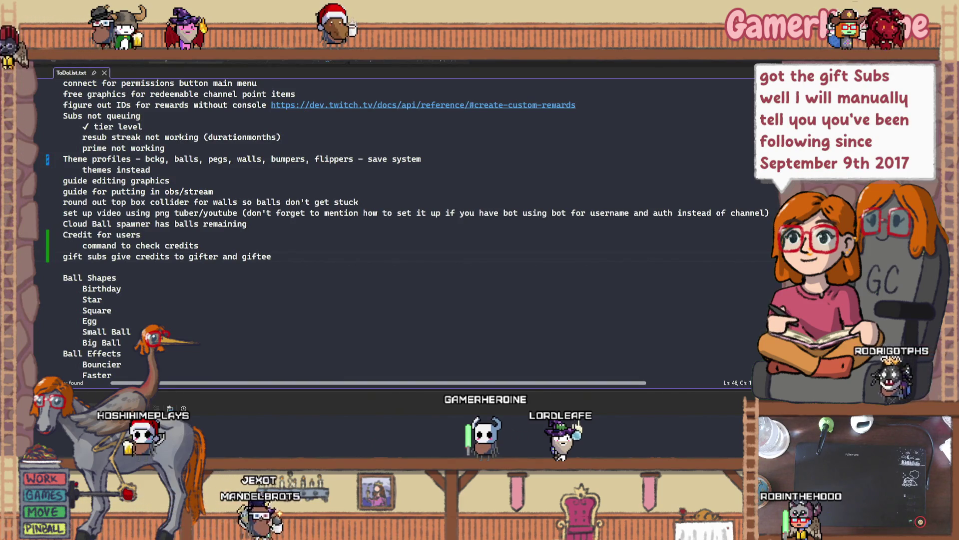
left_click(125, 320)
scroll(150, 344, "down", 2)
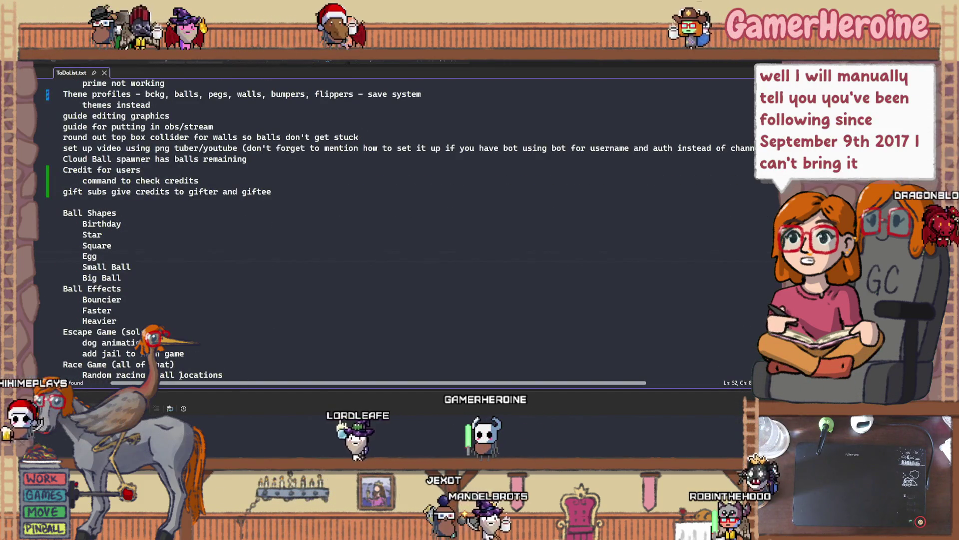
scroll(181, 375, "down", 4)
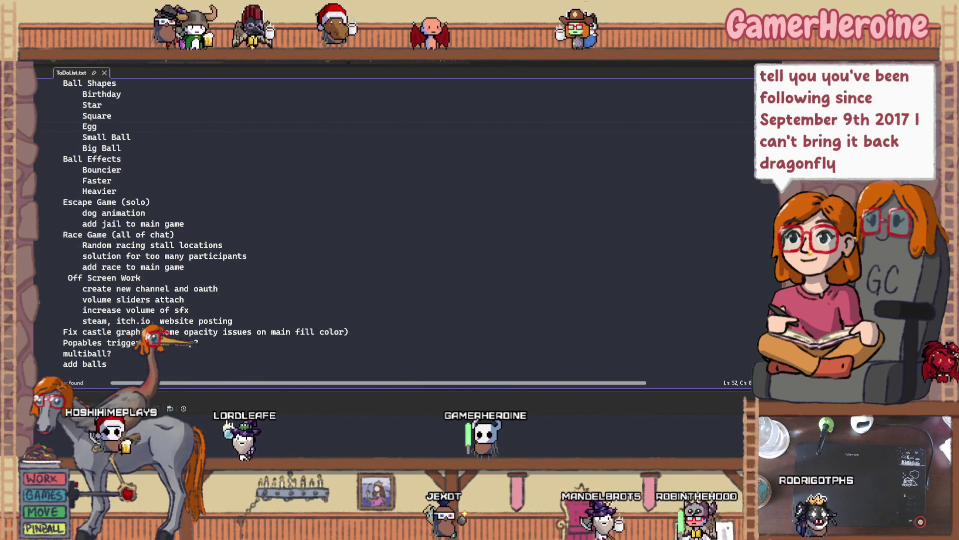
scroll(224, 345, "down", 1)
scroll(224, 345, "down", 1)
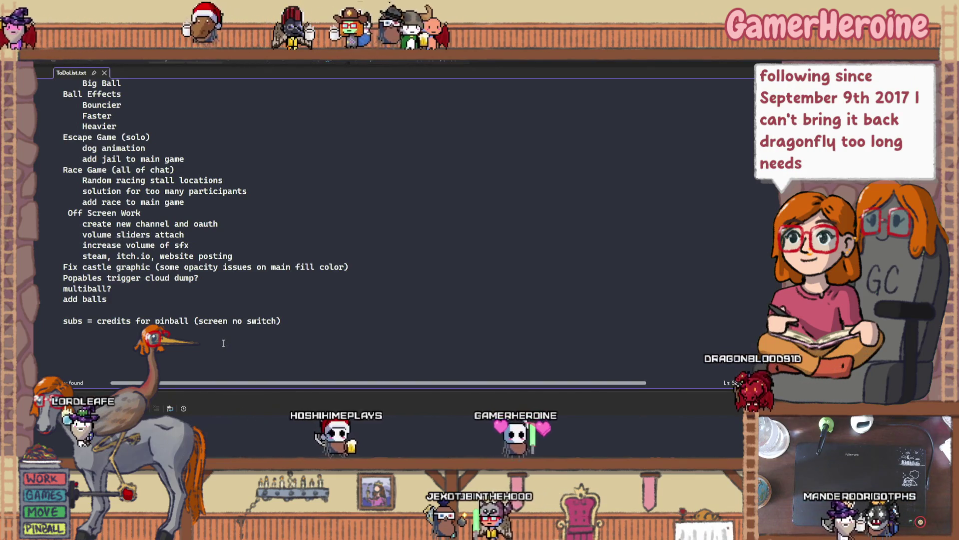
scroll(222, 338, "up", 2)
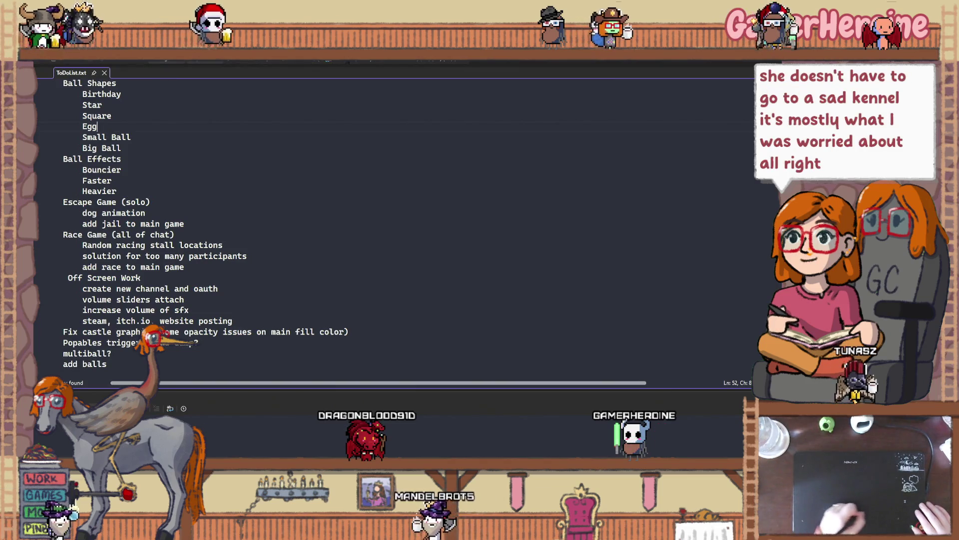
Step: Switch from Visual Studio Code back to the Unity scene with the settings menu
key("alt+Tab")
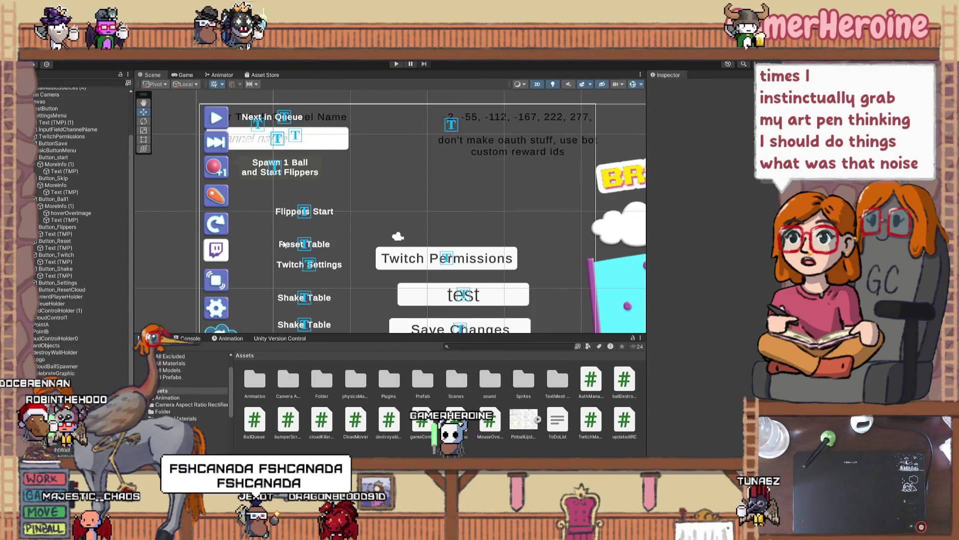
left_click(301, 264)
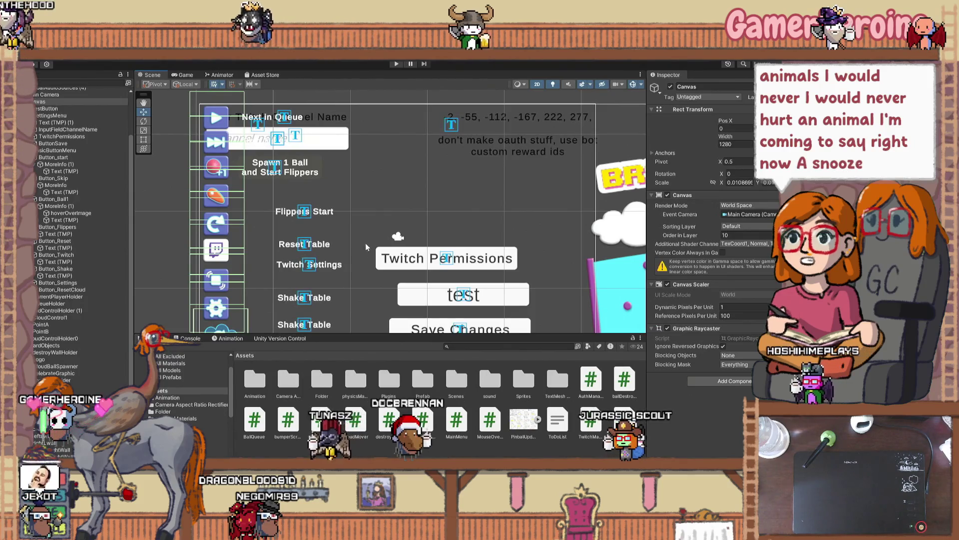
scroll(484, 321, "down", 5)
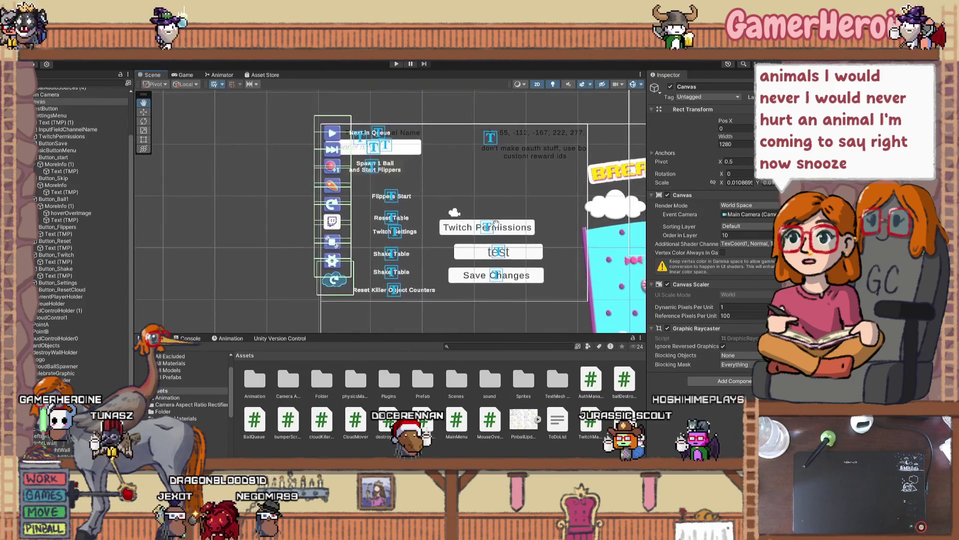
left_click_drag(393, 252, 440, 292)
Step: Shift the Skip Next in Queue and Next in Queue labels left toward their icon buttons
scroll(392, 257, "up", 5)
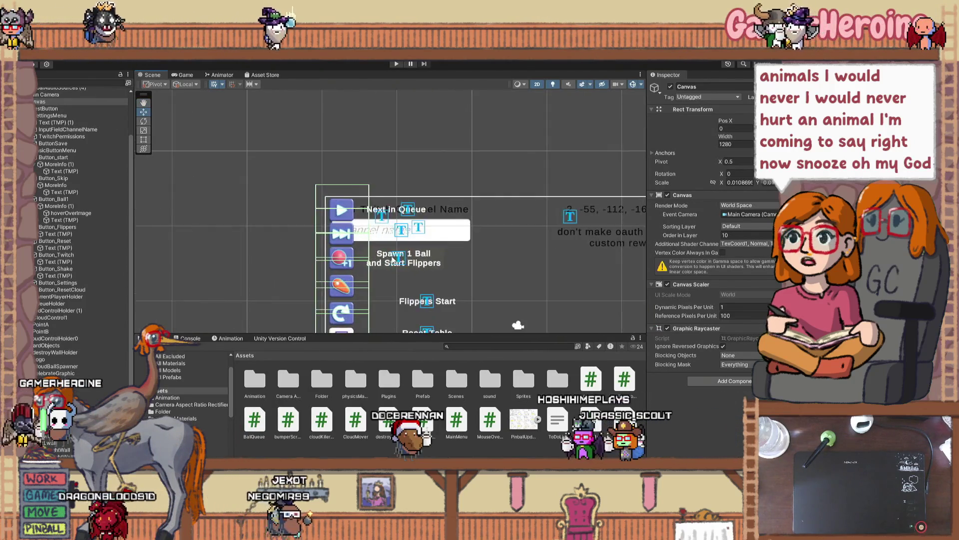
left_click(323, 225)
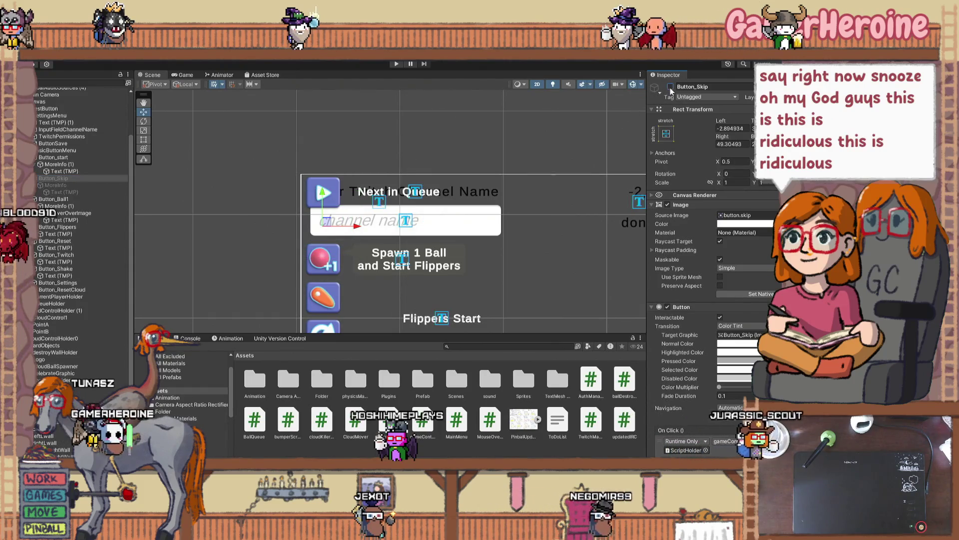
left_click(102, 193)
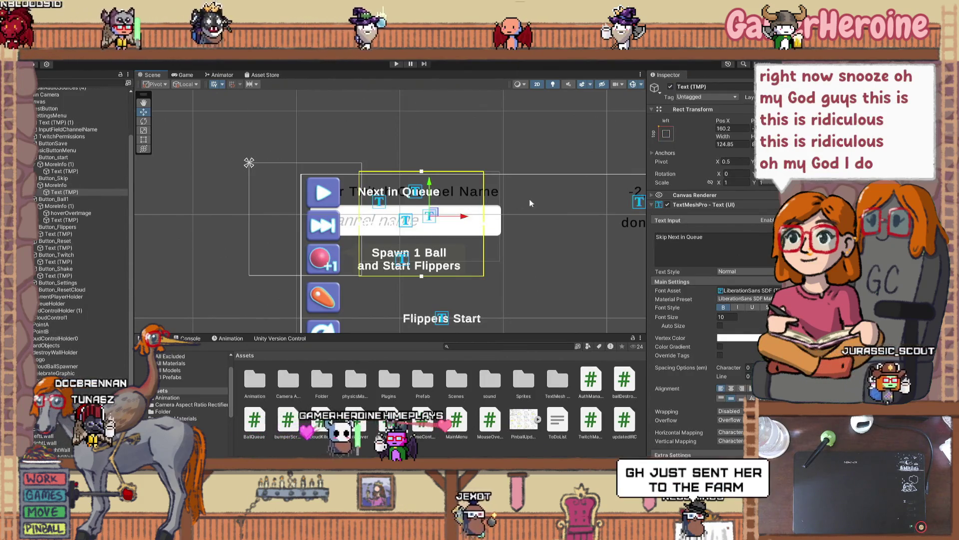
mouse_move(464, 210)
left_mouse_down()
mouse_move(432, 210)
mouse_move(433, 201)
left_mouse_up()
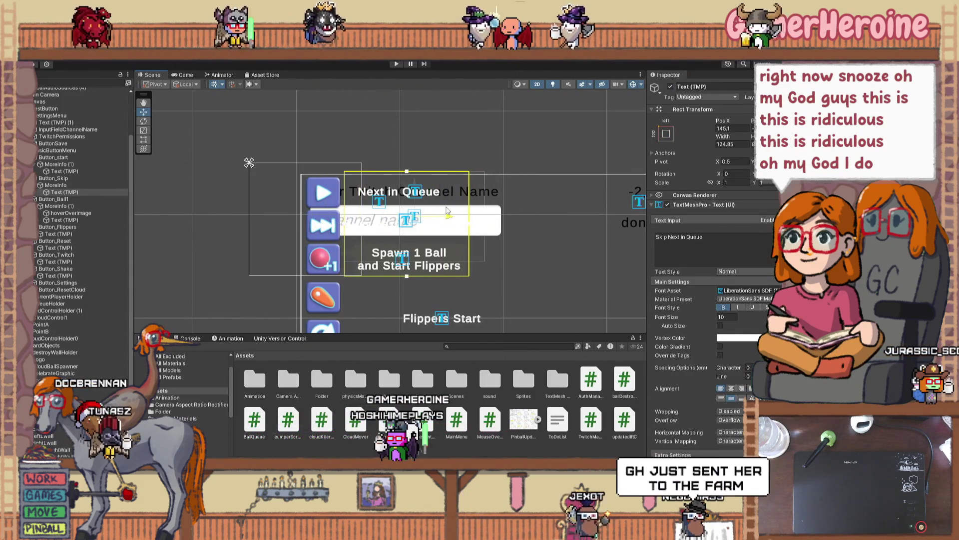
left_click(378, 189)
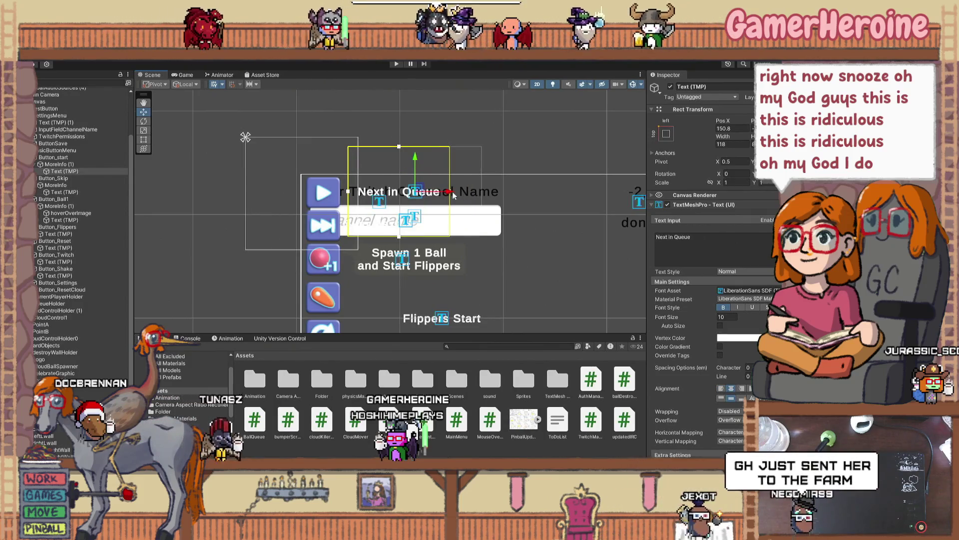
left_click_drag(437, 195, 436, 196)
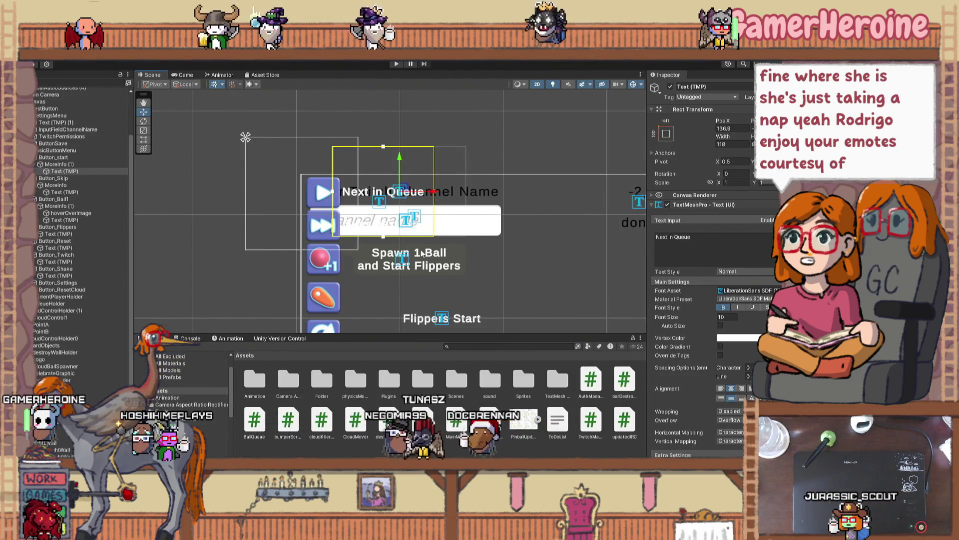
left_click(391, 256)
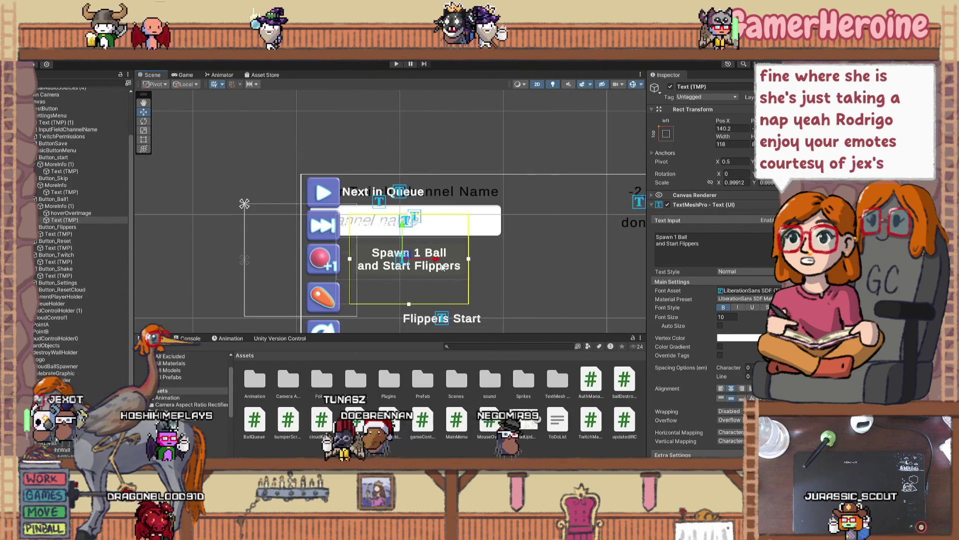
Step: Nudge the Spawn 1 Ball and Start Flippers label slightly left beside its icon
left_click_drag(442, 267, 428, 265)
scroll(744, 327, "down", 3)
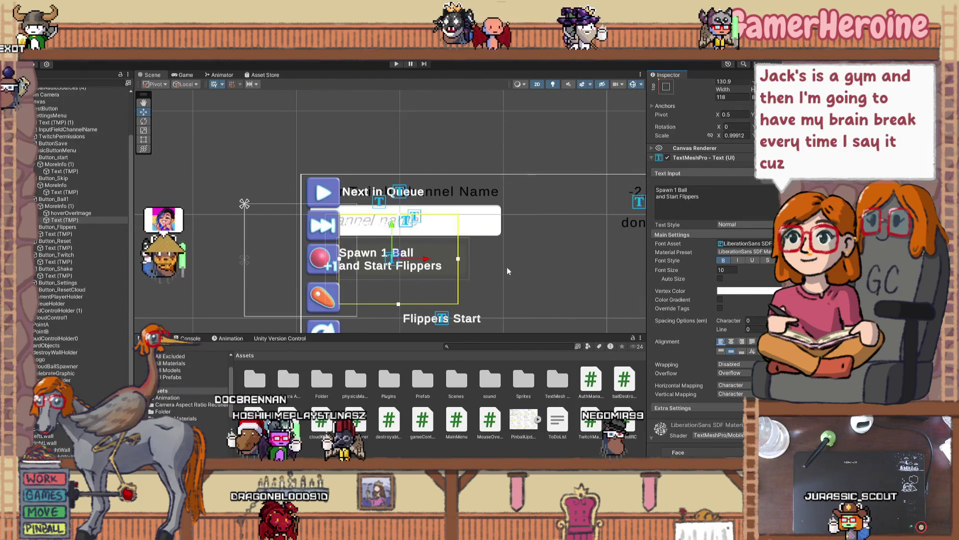
left_click_drag(432, 263, 437, 265)
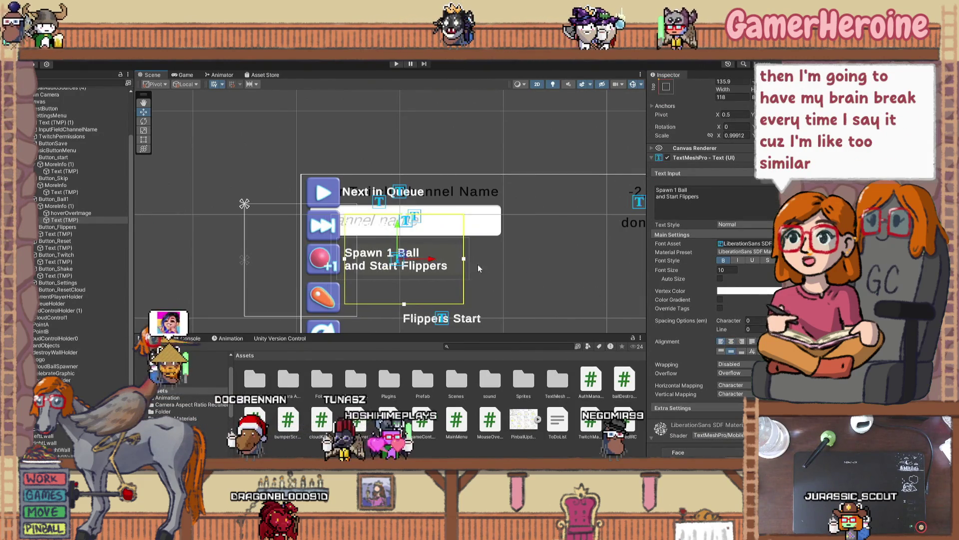
left_click(448, 250)
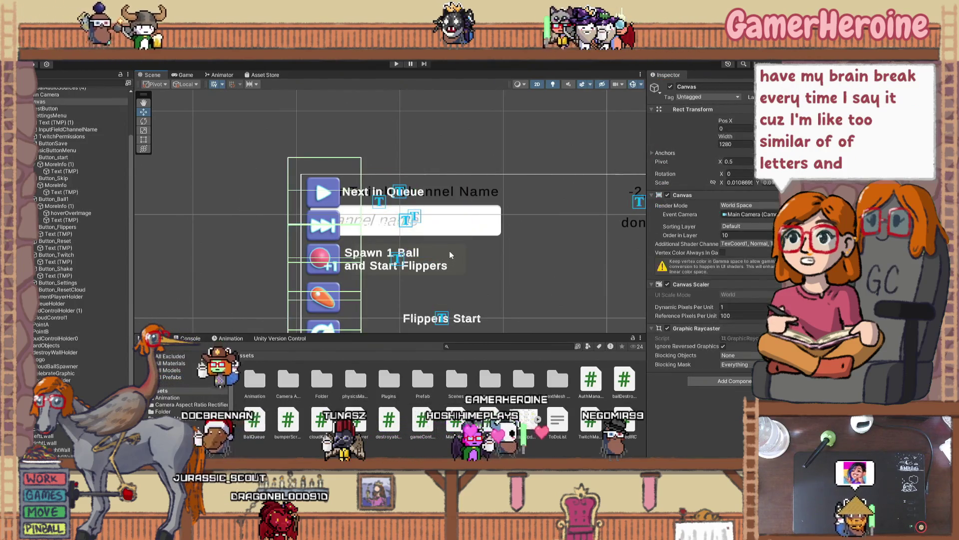
Step: Delete the hoverOverImage object under Button_Ball1
left_click(449, 251)
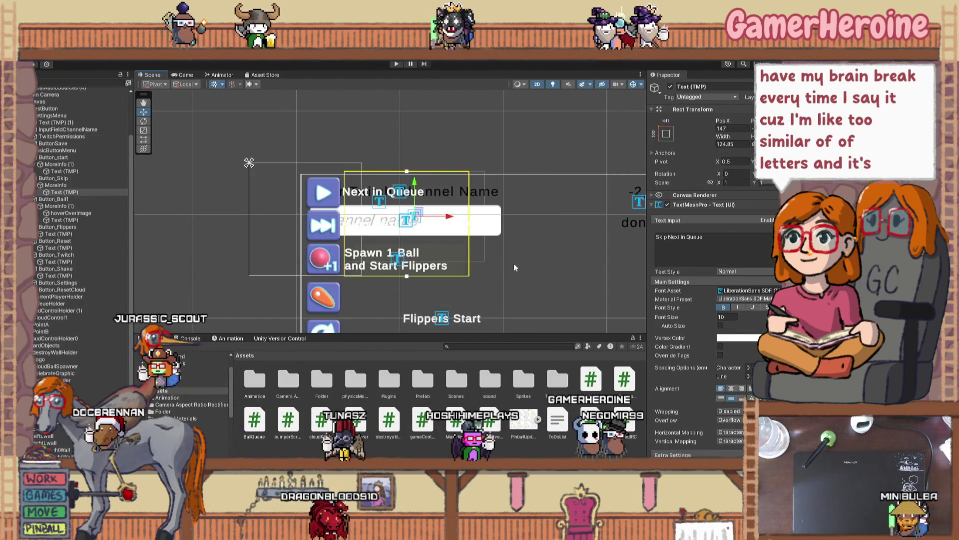
left_click(488, 258)
left_click(458, 254)
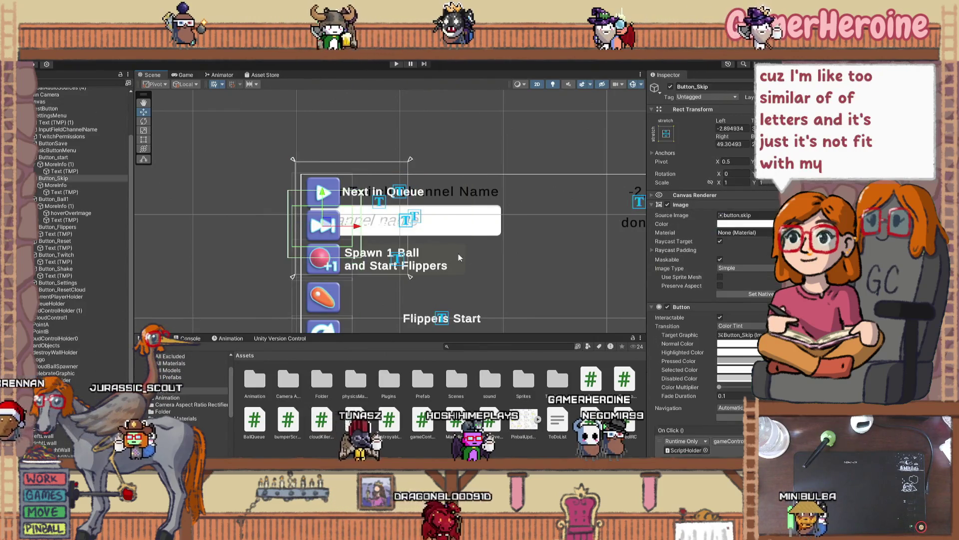
left_click(455, 253)
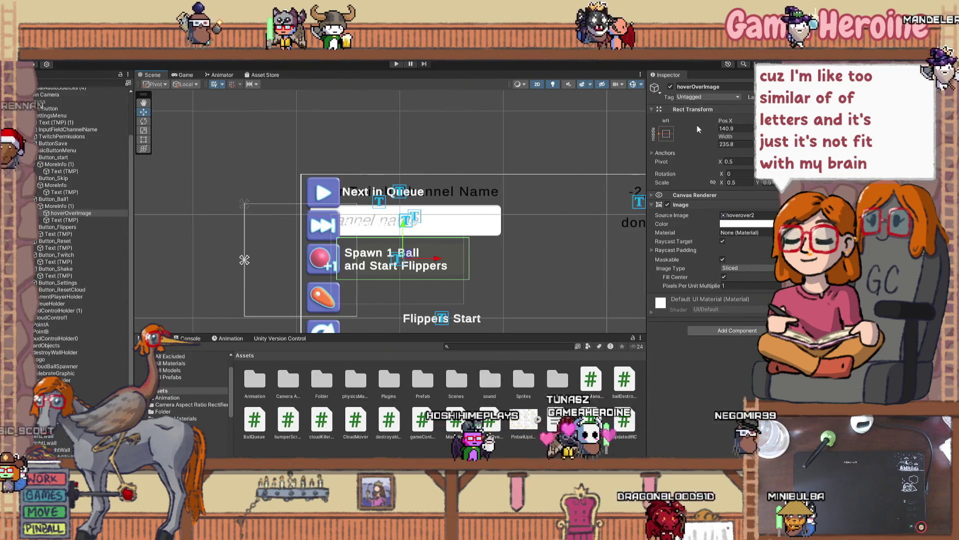
key("Delete")
Step: Select the channel name input field's Text Area
left_click(476, 228)
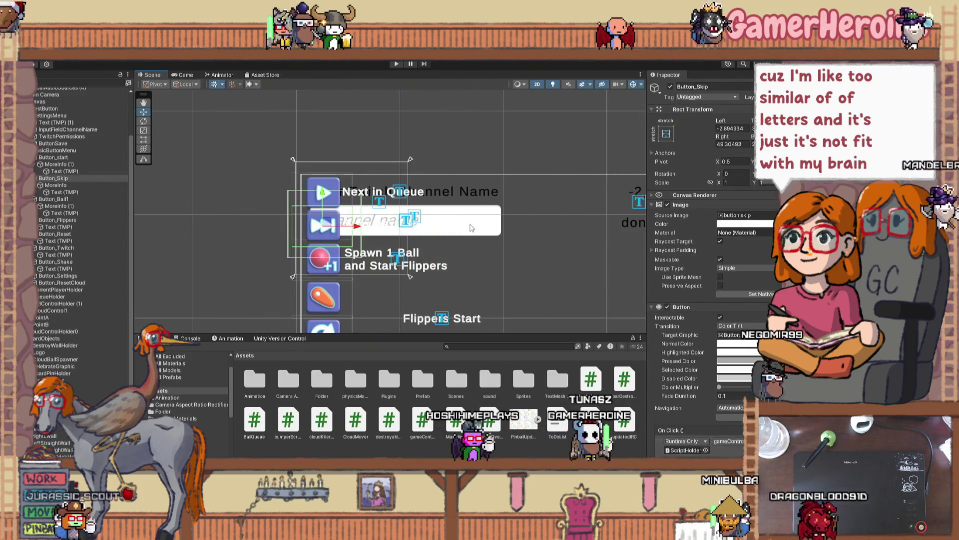
left_click(476, 228)
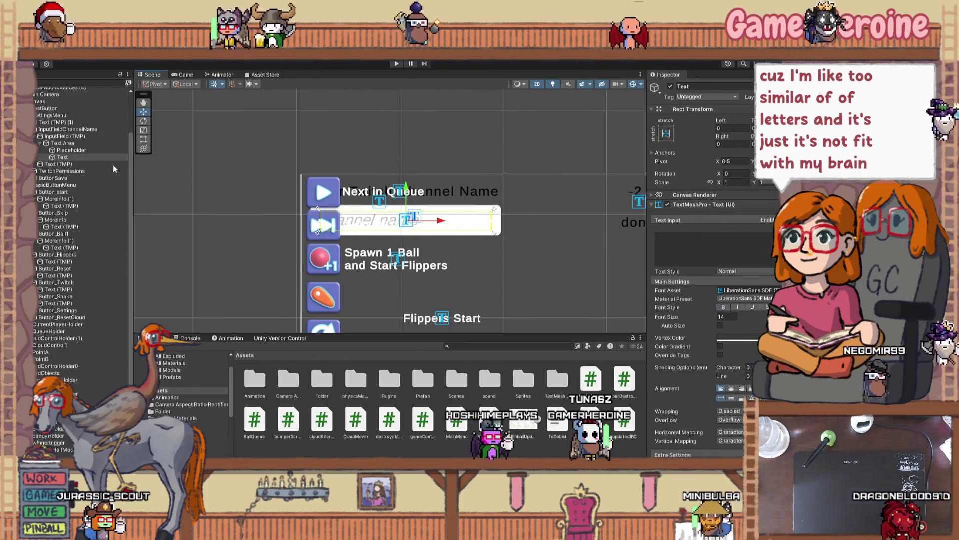
left_click(73, 144)
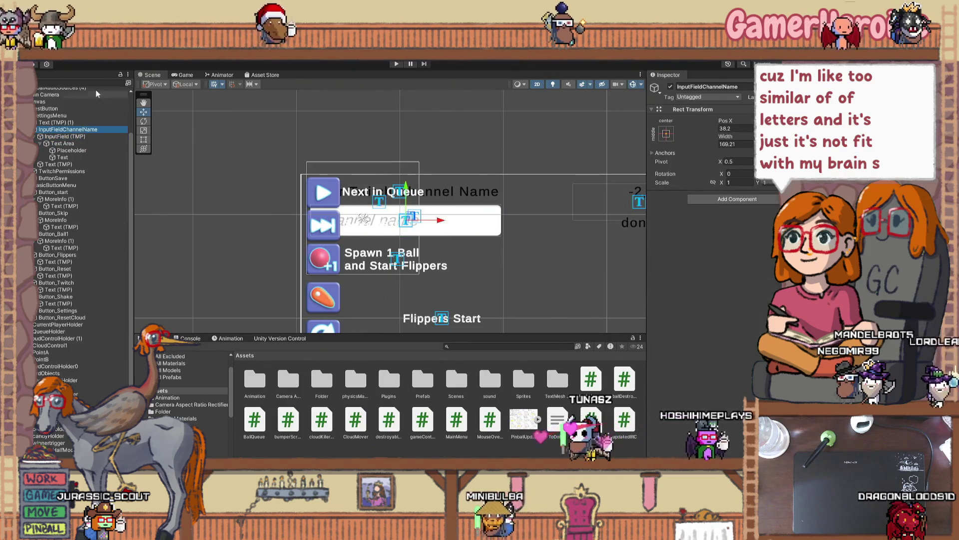
Step: Move InputFieldChannelName right, to Pos X about 243, beneath the Your Twitch Channel Name heading
left_click_drag(380, 201, 505, 220)
mouse_move(591, 236)
left_mouse_down()
mouse_move(575, 288)
mouse_move(367, 244)
left_mouse_up()
scroll(574, 287, "down", 2)
mouse_move(387, 186)
left_mouse_down()
mouse_move(445, 249)
mouse_move(447, 270)
left_mouse_up()
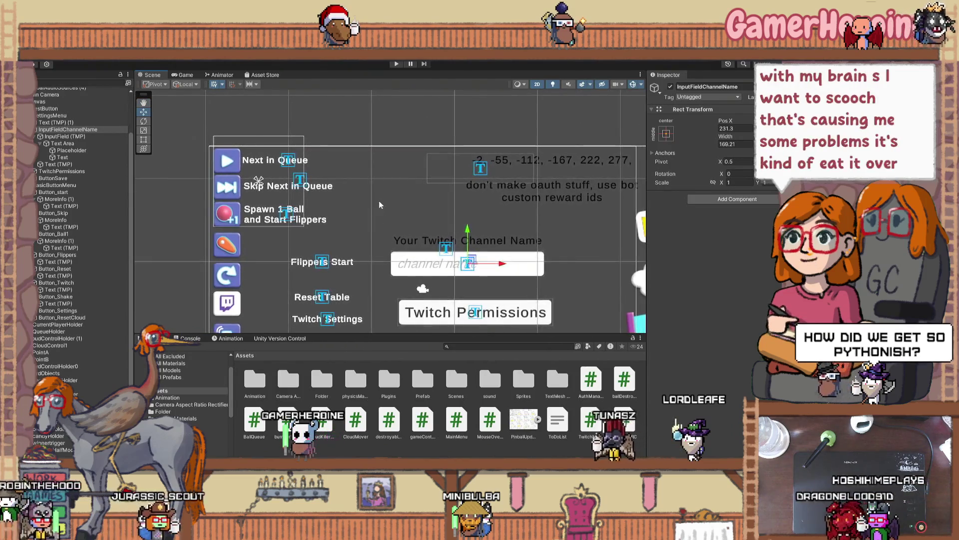
left_click(347, 240)
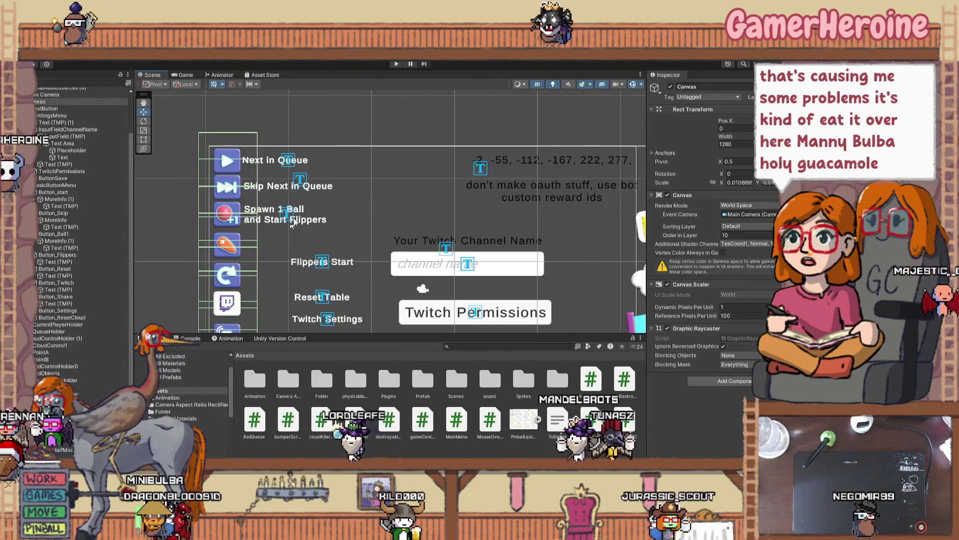
Step: Fine-tune the Spawn 1 Ball label slightly left and the Next in Queue label slightly right
scroll(334, 249, "up", 2)
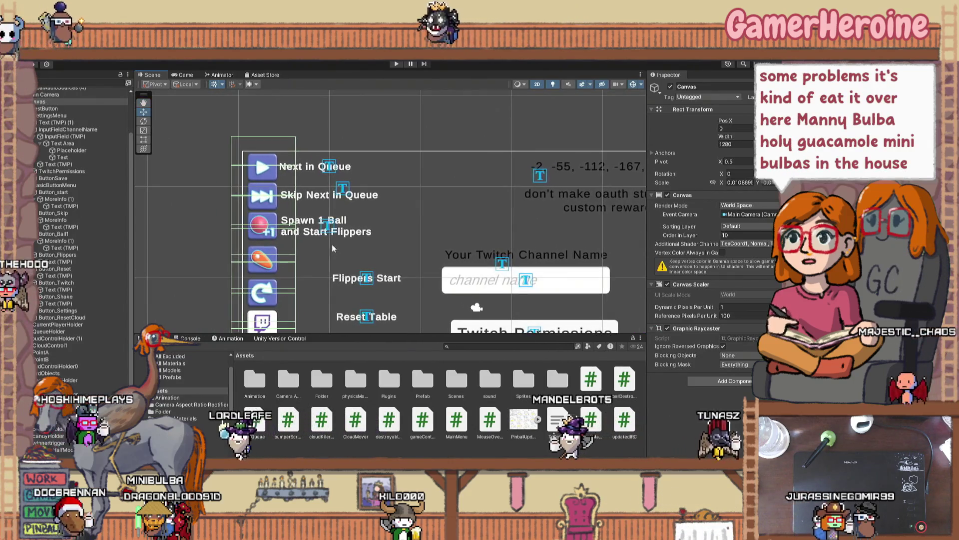
scroll(334, 248, "up", 1)
left_click(340, 228)
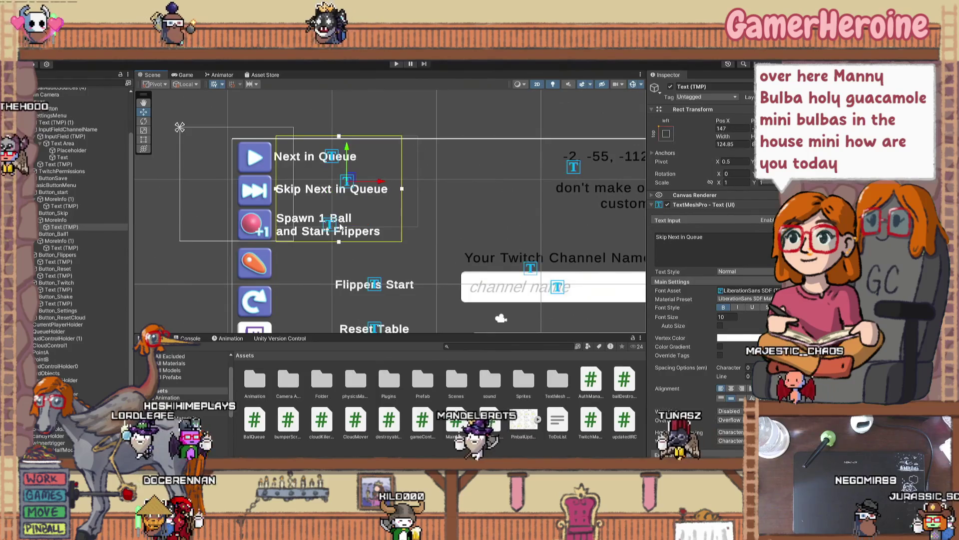
left_click(340, 227)
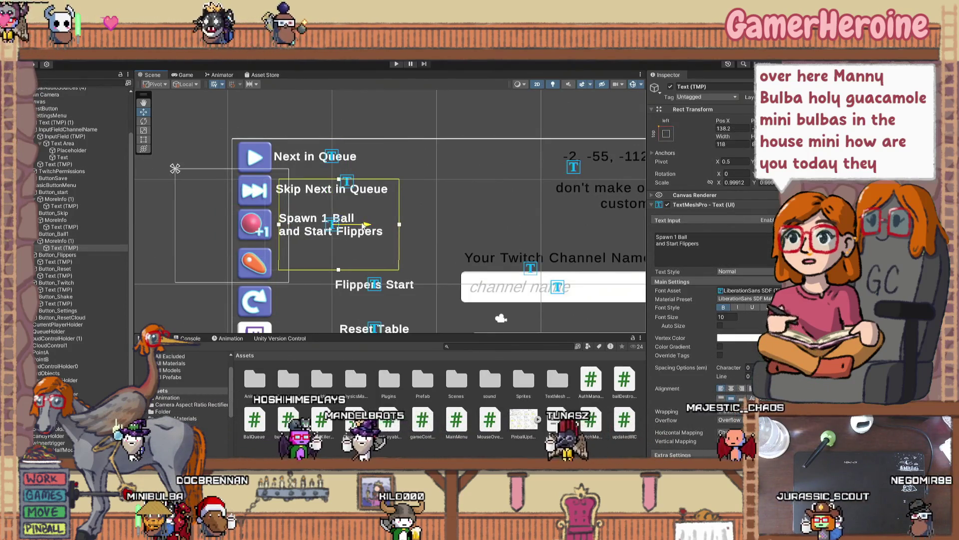
left_click_drag(362, 226, 360, 225)
left_click(376, 191)
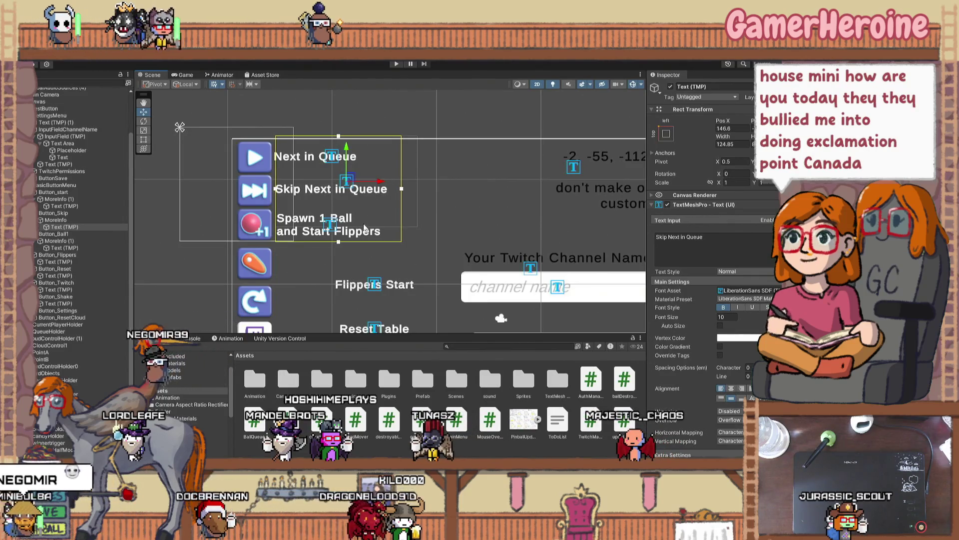
left_click(348, 157)
left_click_drag(358, 159, 365, 159)
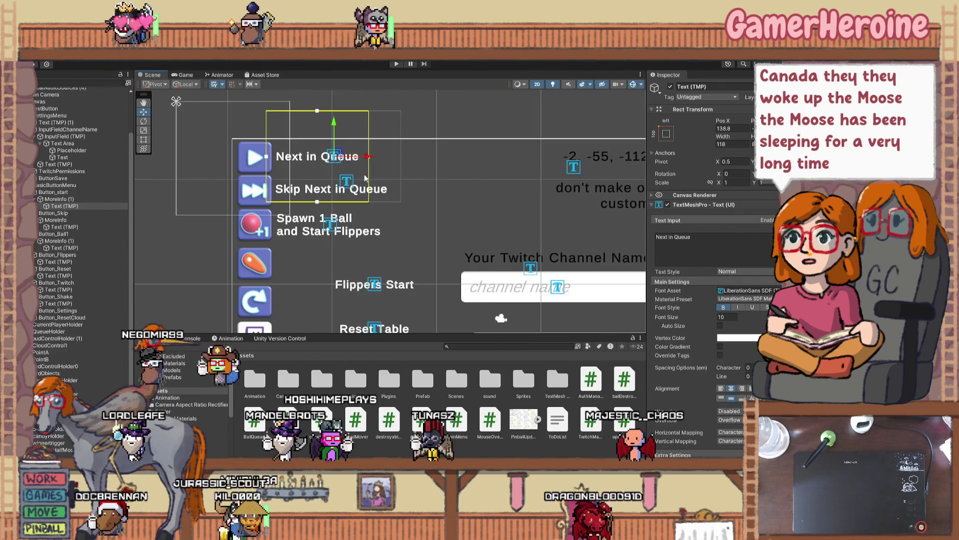
Step: Move the Flippers Start label up-left beside the flipper icon
left_click(357, 295)
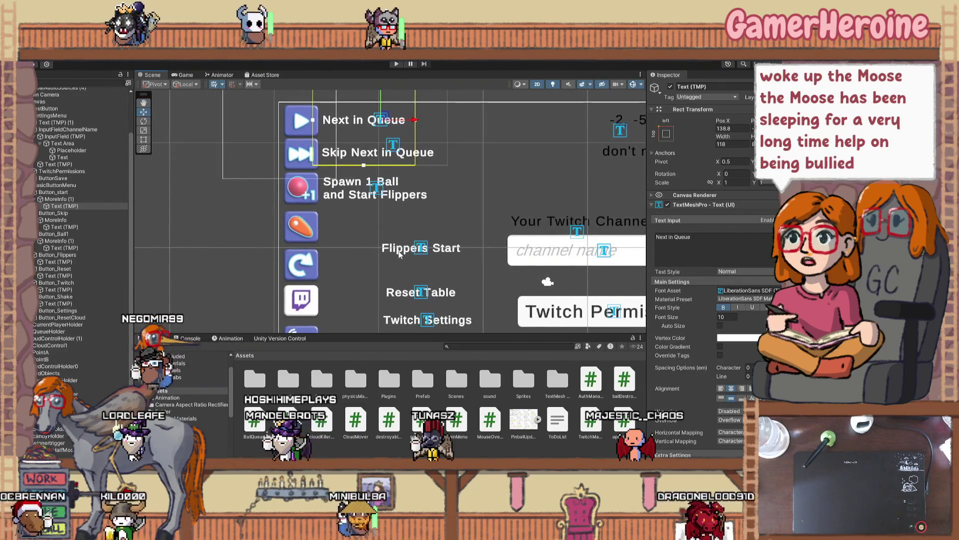
left_click(402, 250)
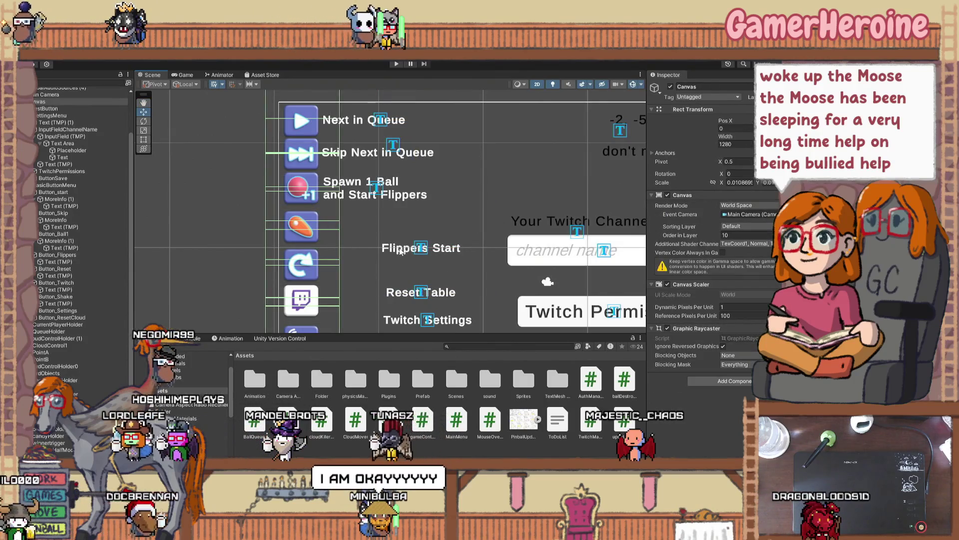
left_click(401, 251)
mouse_move(427, 250)
left_mouse_down()
mouse_move(396, 229)
mouse_move(370, 231)
left_mouse_up()
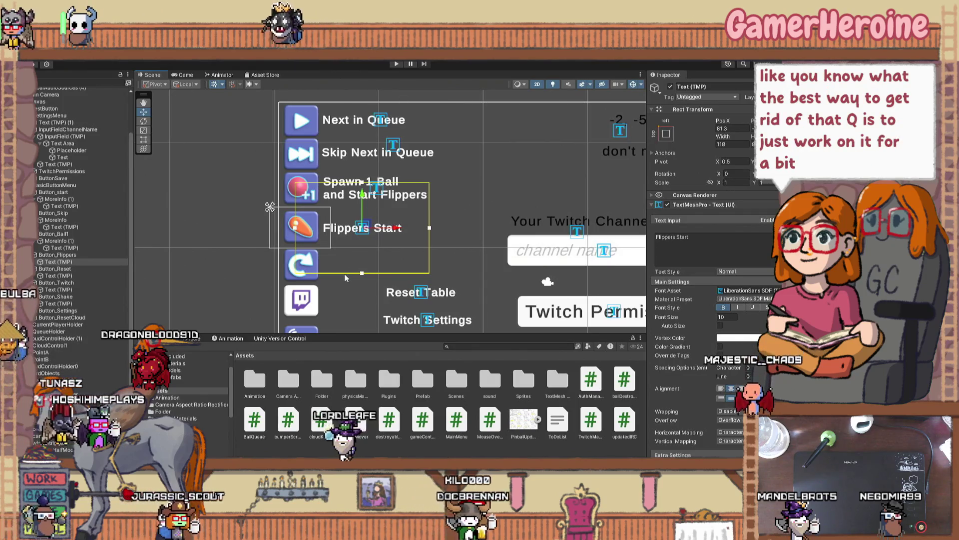
Step: Move the Twitch Settings label up beside the Twitch icon
scroll(80, 225, "down", 1)
scroll(345, 277, "down", 1)
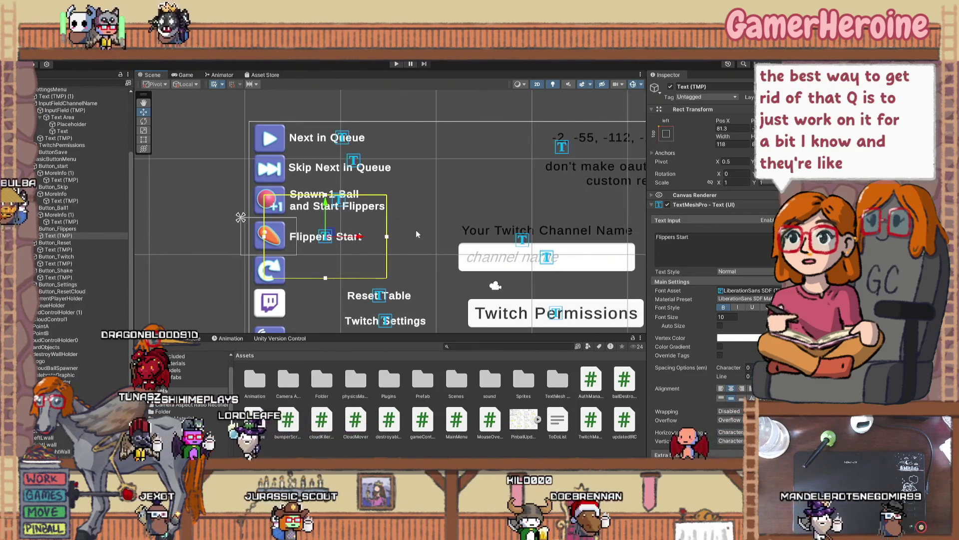
left_click(410, 244)
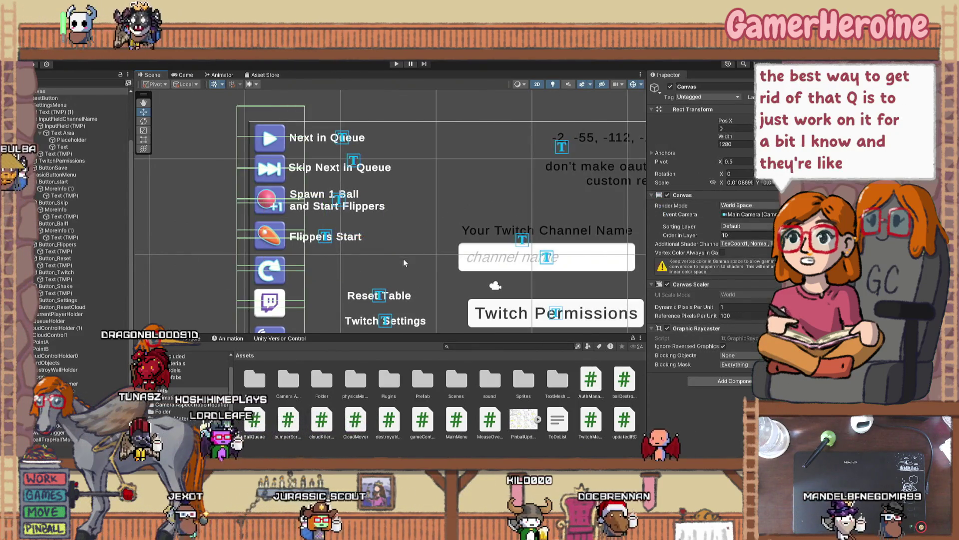
left_click(385, 297)
left_click(384, 297)
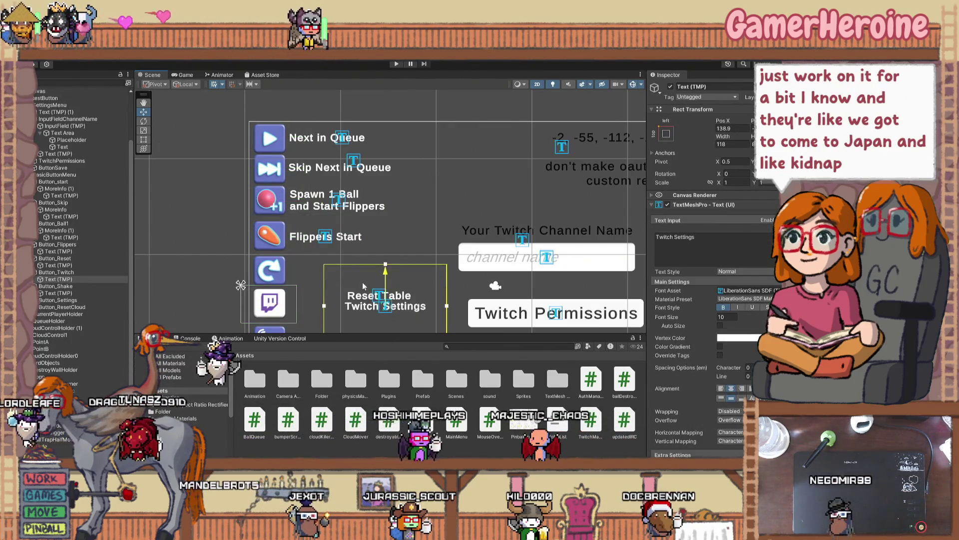
left_click_drag(364, 283, 364, 276)
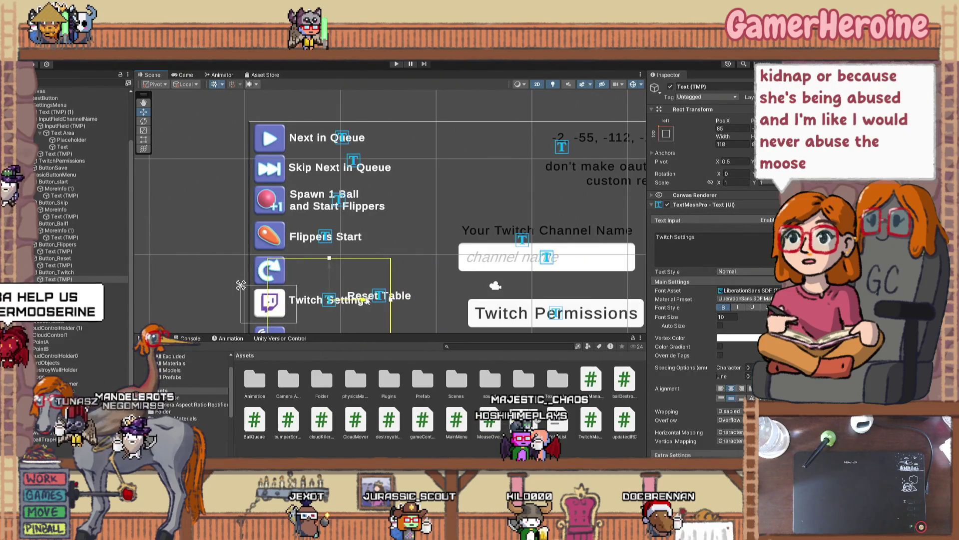
Step: Move the Reset Table label beside its icon and recheck the Flippers Start position
left_click(402, 298)
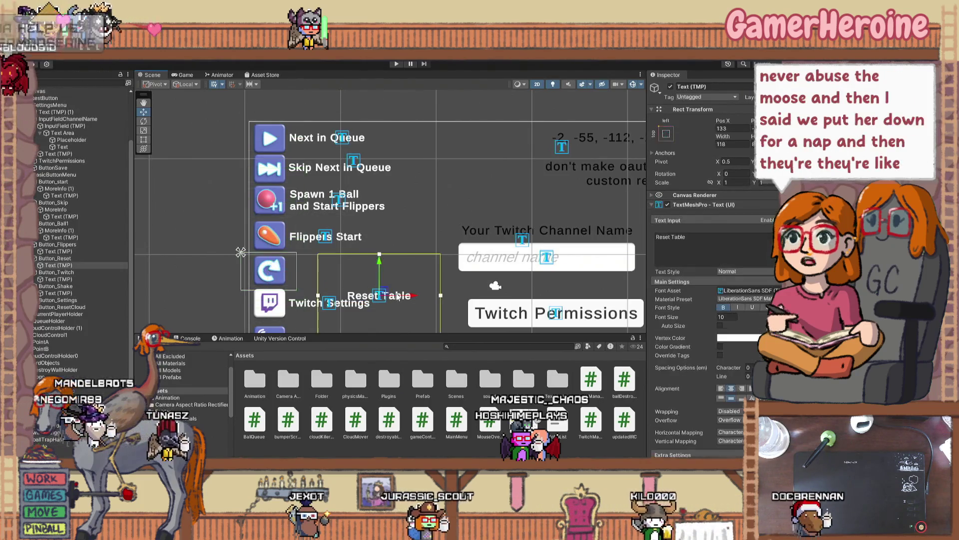
mouse_move(338, 265)
left_mouse_down()
mouse_move(322, 269)
mouse_move(353, 273)
left_mouse_up()
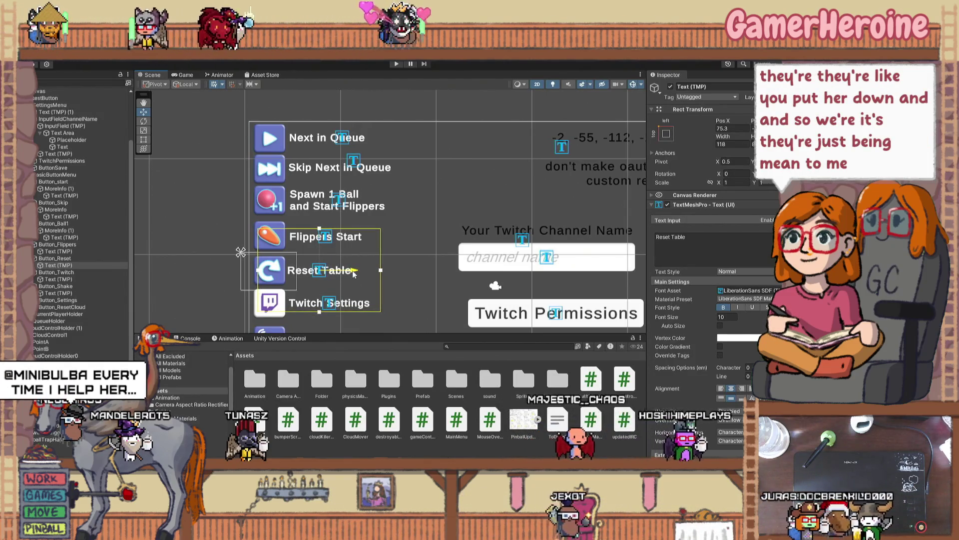
left_click(357, 241)
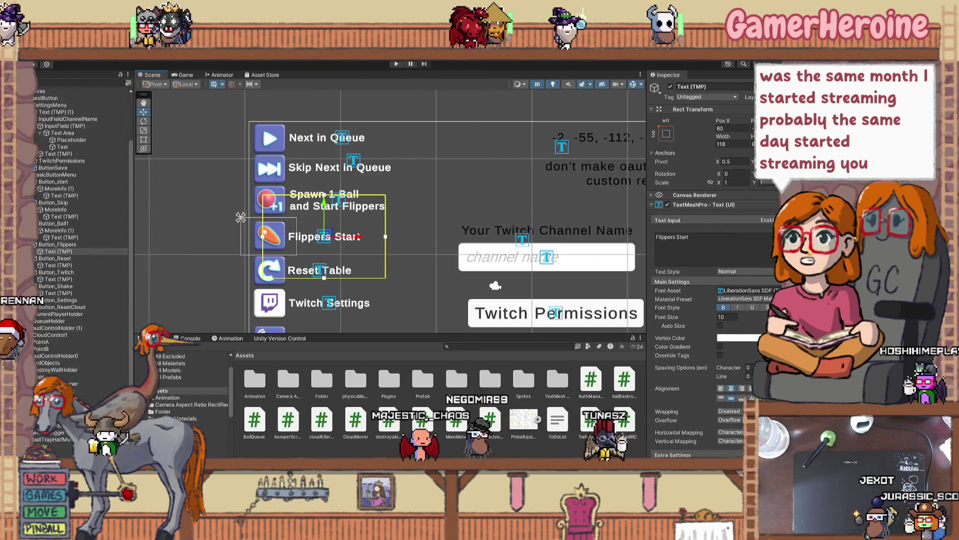
left_click(406, 240)
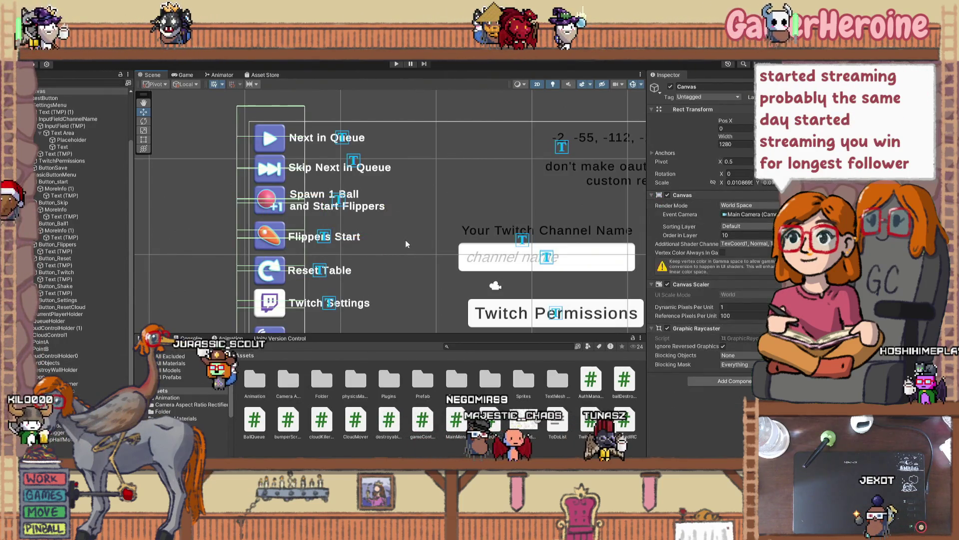
Step: Drag the first Shake Table label up-left next to the shake icon button
scroll(407, 314, "down", 3)
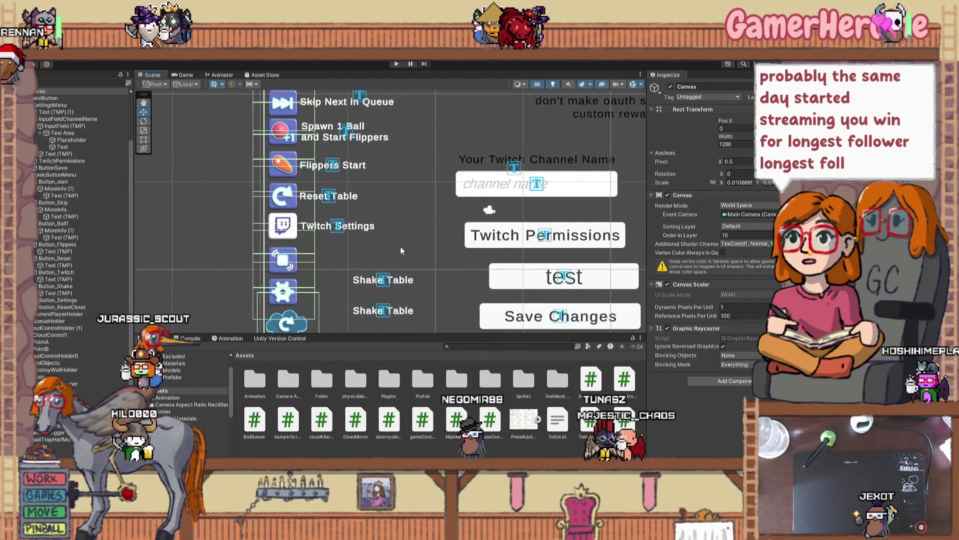
left_click(282, 260)
left_click(386, 281)
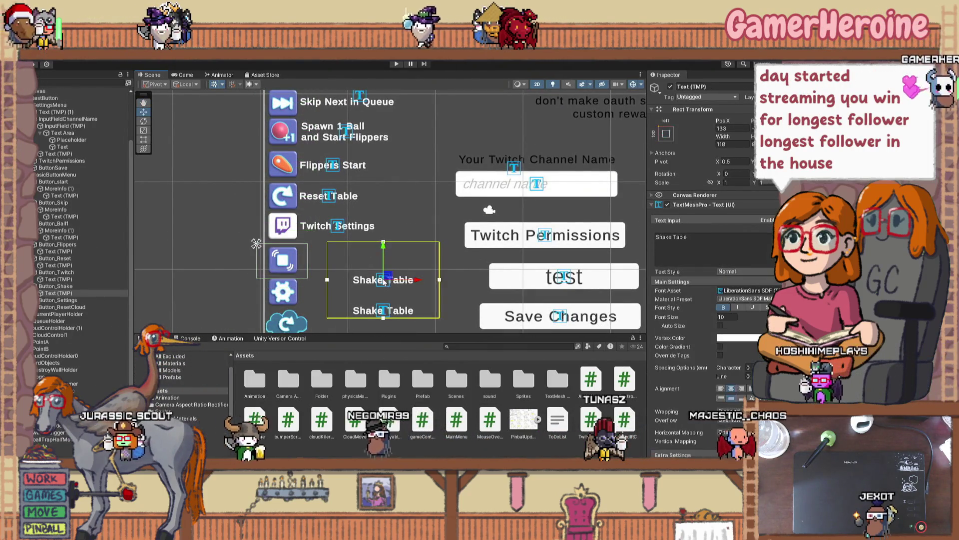
mouse_move(386, 281)
left_mouse_down()
mouse_move(327, 253)
mouse_move(331, 262)
left_mouse_up()
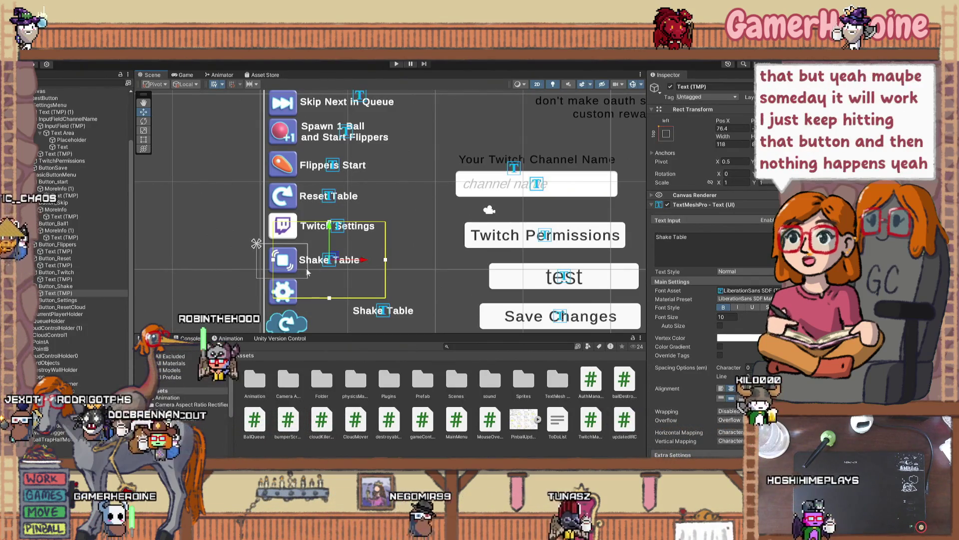
Step: Select the gear-icon Button_Settings to view its Image and Button components
left_click(284, 292)
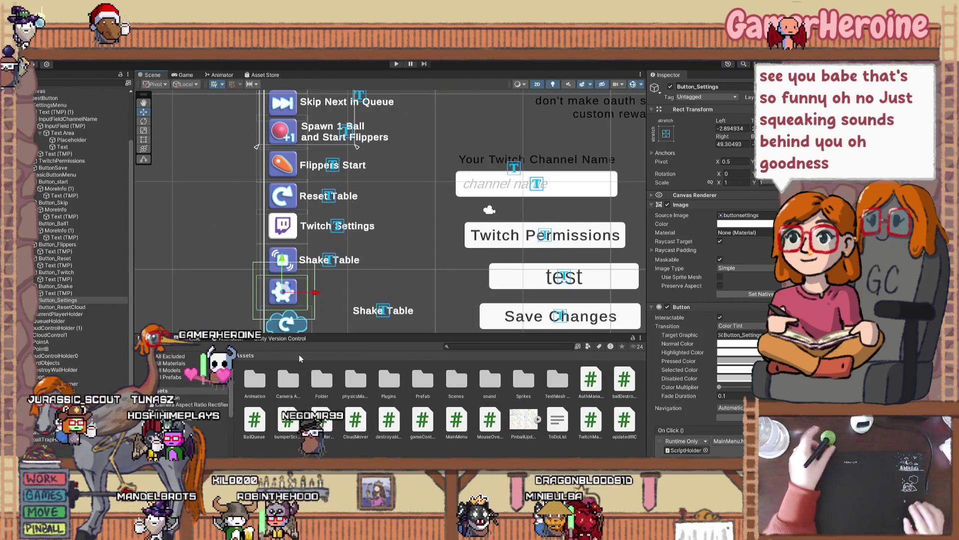
Step: Drag the second Shake Table label left and up beside the gear-icon settings button
left_click(383, 314)
left_click_drag(367, 298, 335, 293)
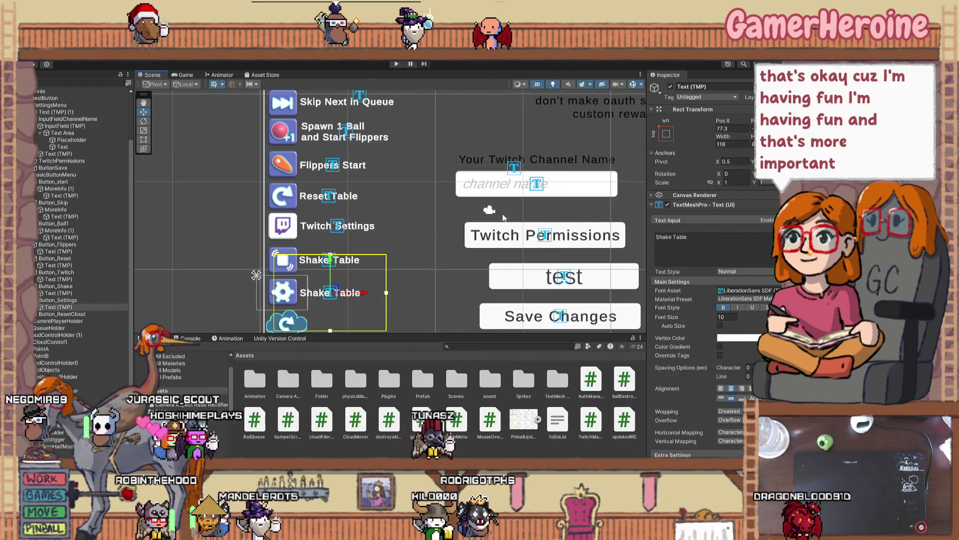
scroll(503, 217, "down", 2)
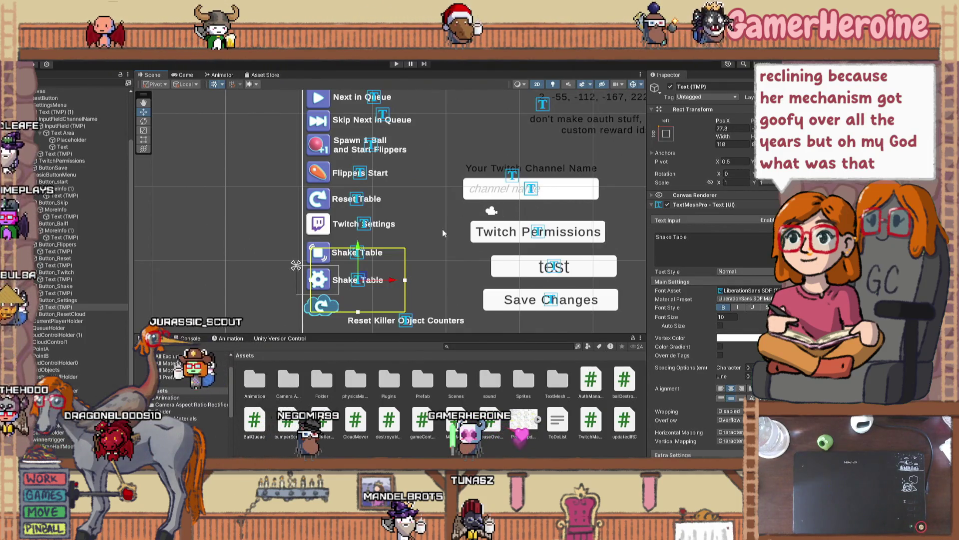
Step: Move the Reset Killer Object Counters label up beside its cloud reset icon
scroll(449, 239, "down", 1)
left_click(434, 309)
left_click(434, 308)
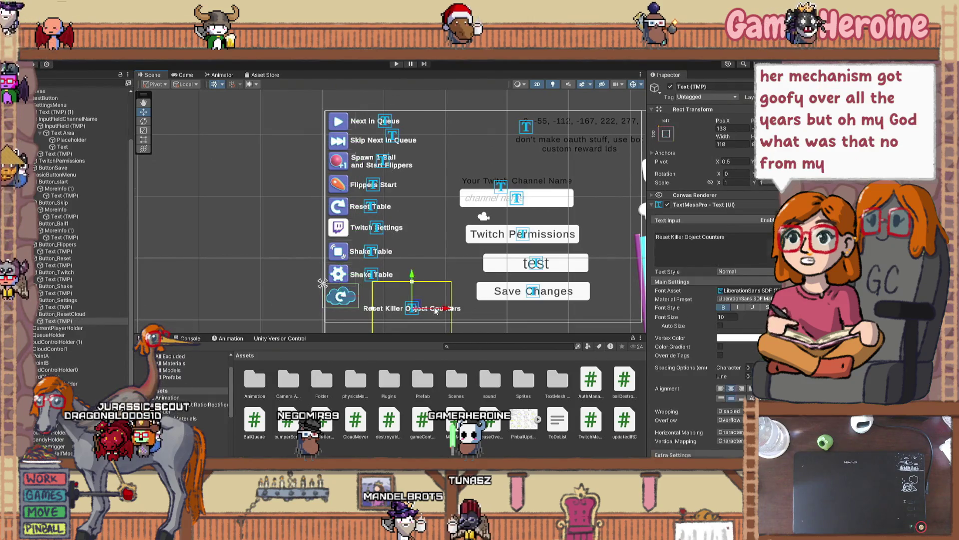
scroll(414, 298, "up", 3)
mouse_move(415, 298)
left_mouse_down()
mouse_move(415, 282)
mouse_move(443, 299)
left_mouse_up()
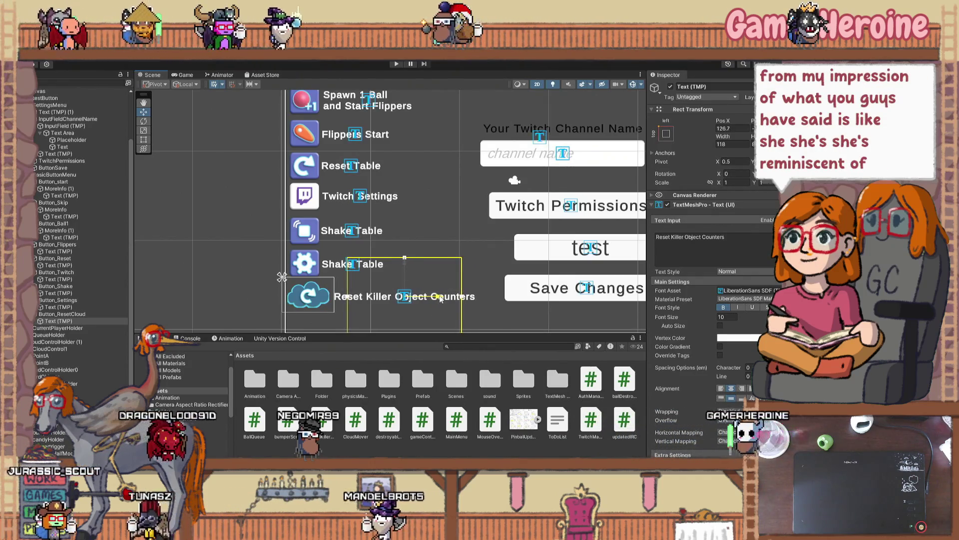
Step: Select Button_ResetCloud and zoom in to examine its cloud graphic
left_click(318, 298)
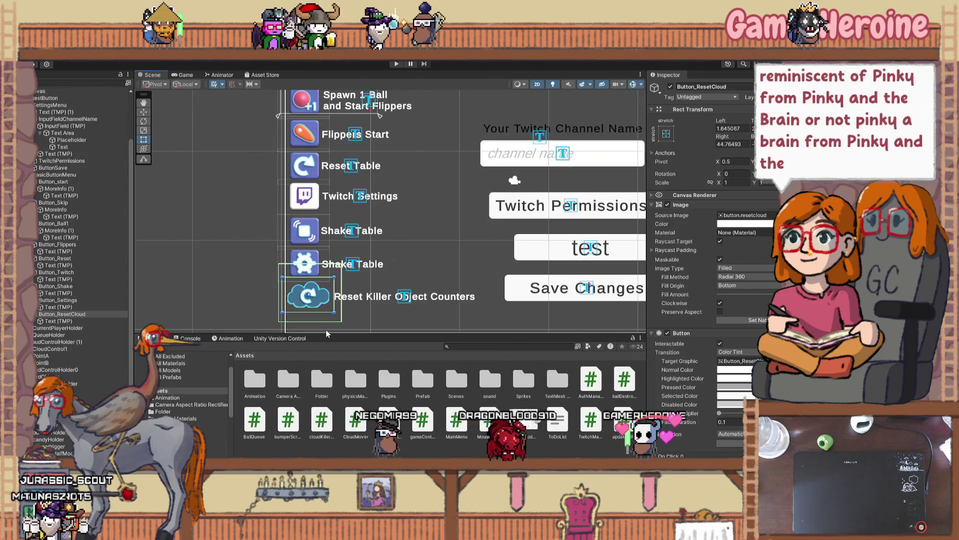
scroll(319, 320, "up", 6)
scroll(305, 309, "up", 6)
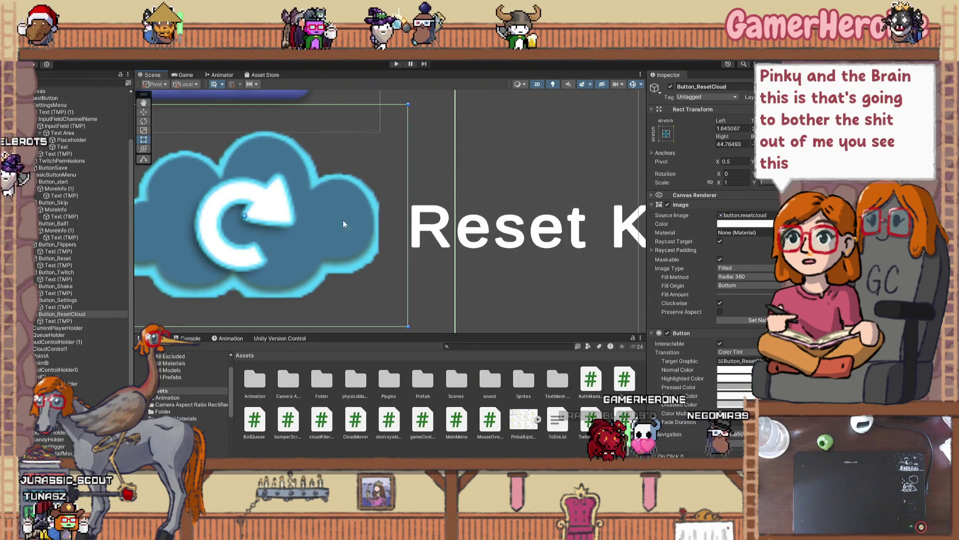
Step: Preview the settings menu in the Game view, zooming to inspect its layout
left_click(183, 76)
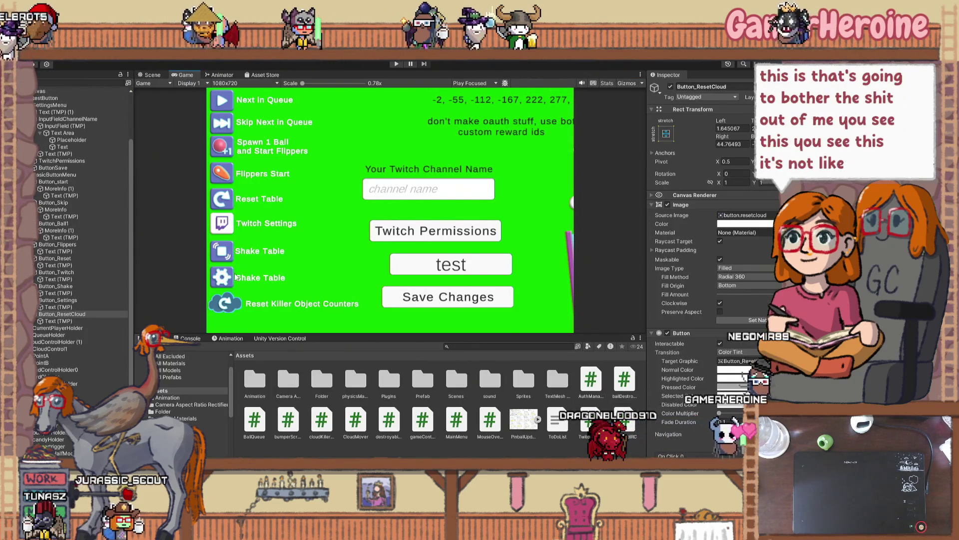
scroll(234, 318, "up", 2)
scroll(232, 315, "up", 5)
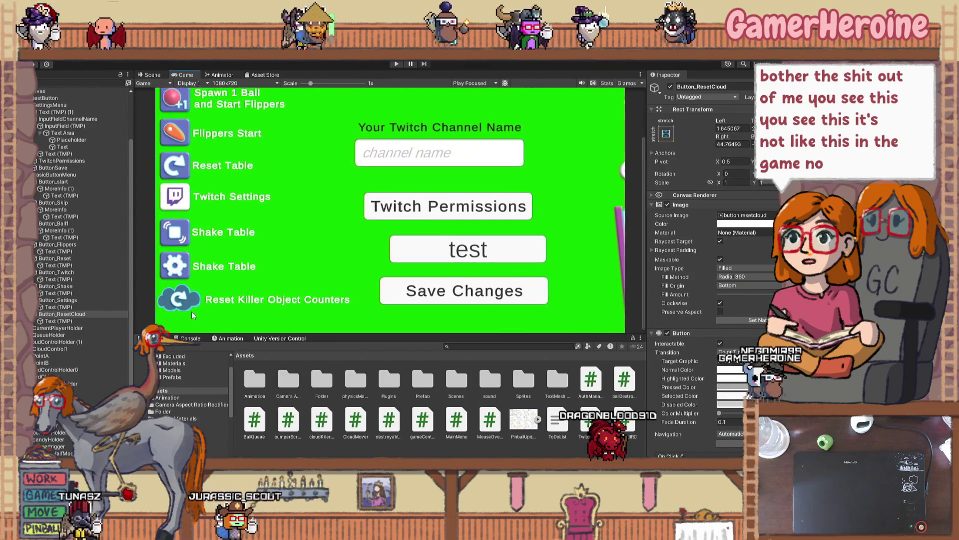
scroll(178, 307, "up", 3)
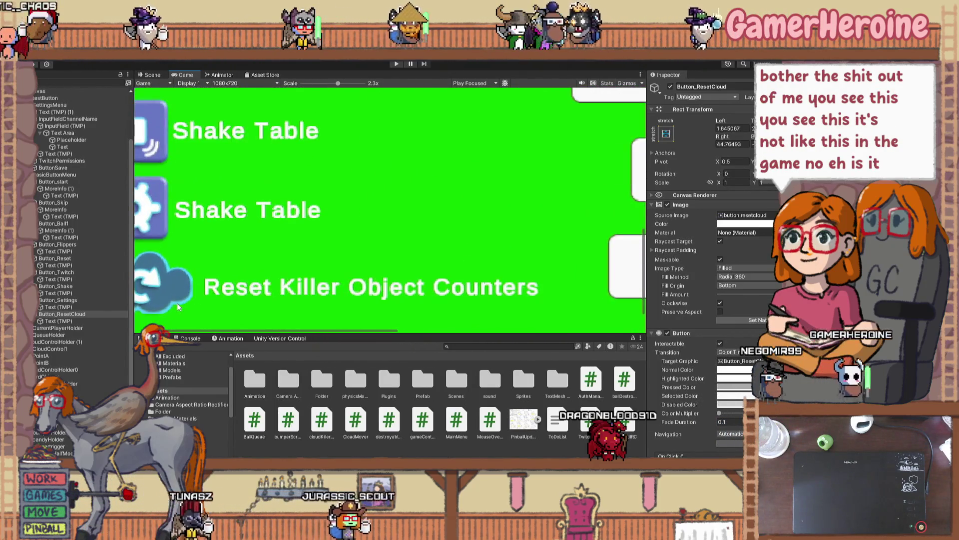
scroll(178, 307, "down", 8)
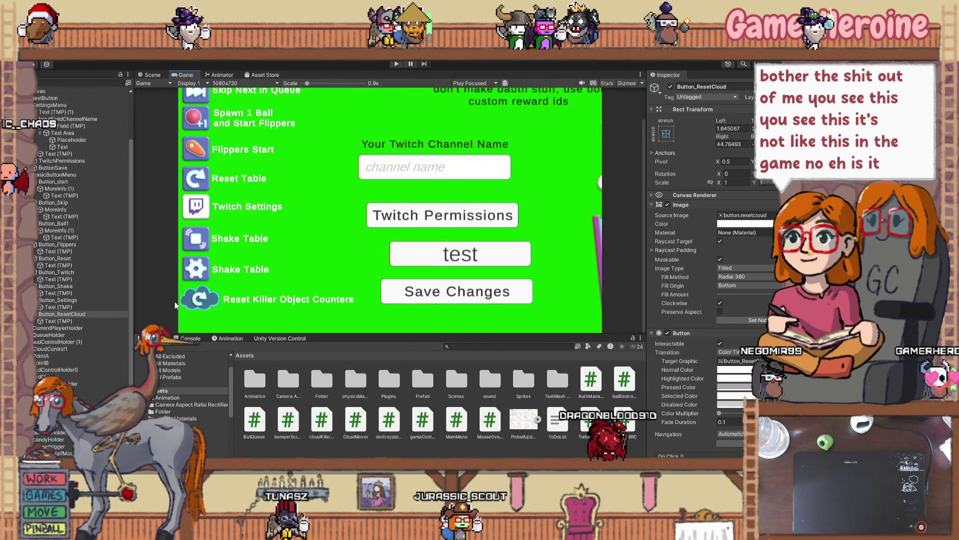
Step: Back in the Scene view, undo the enlarged cloud button to restore its smaller size
left_click(144, 75)
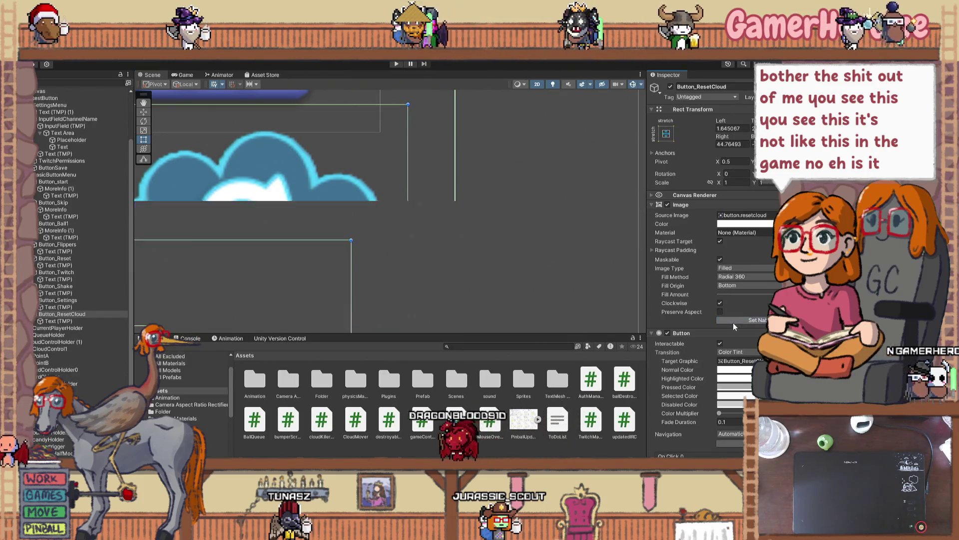
scroll(345, 276, "down", 5)
scroll(343, 290, "down", 5)
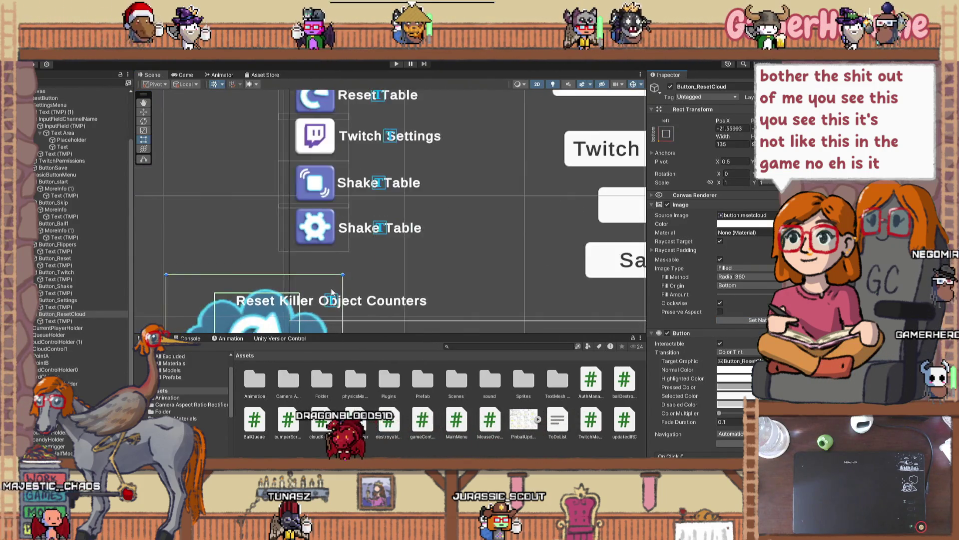
key("ctrl+z")
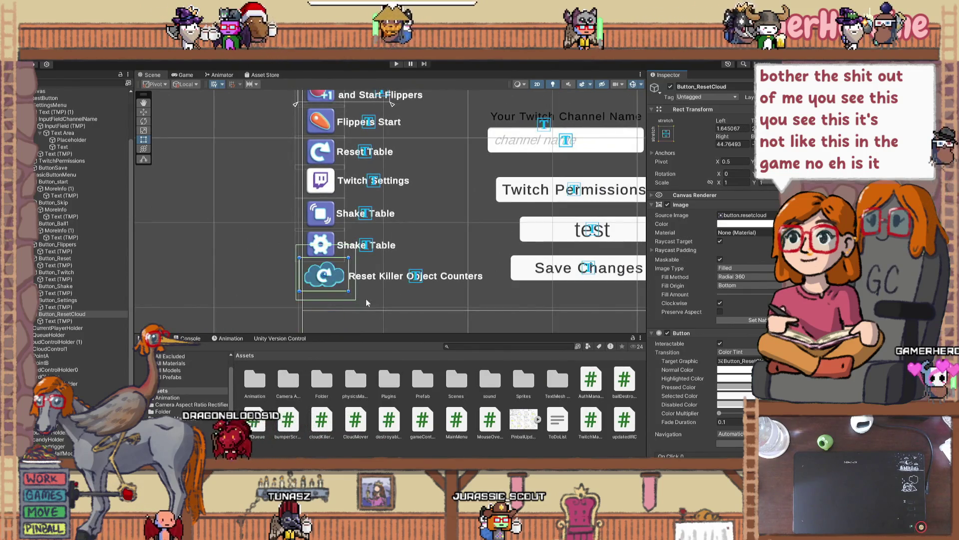
scroll(336, 289, "up", 3)
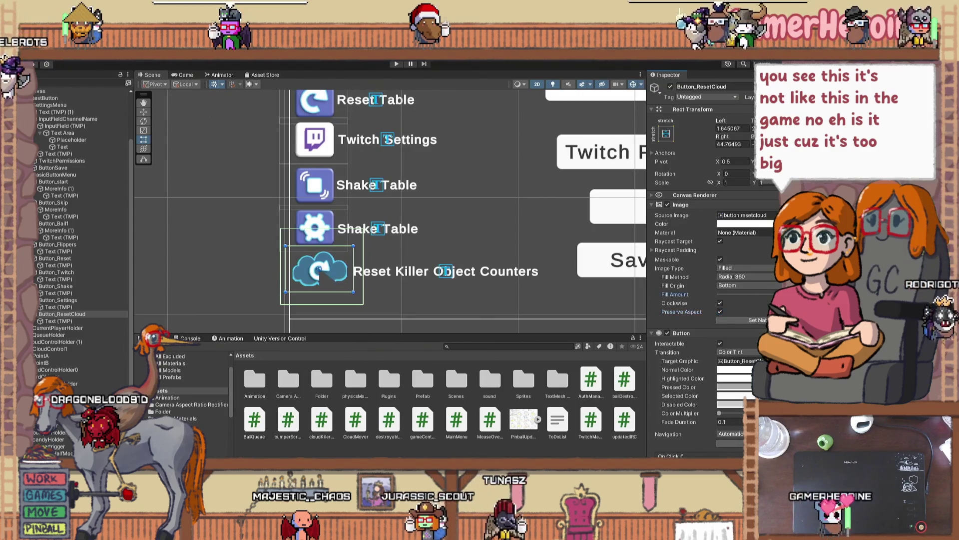
left_click(754, 296)
left_click_drag(755, 295, 809, 295)
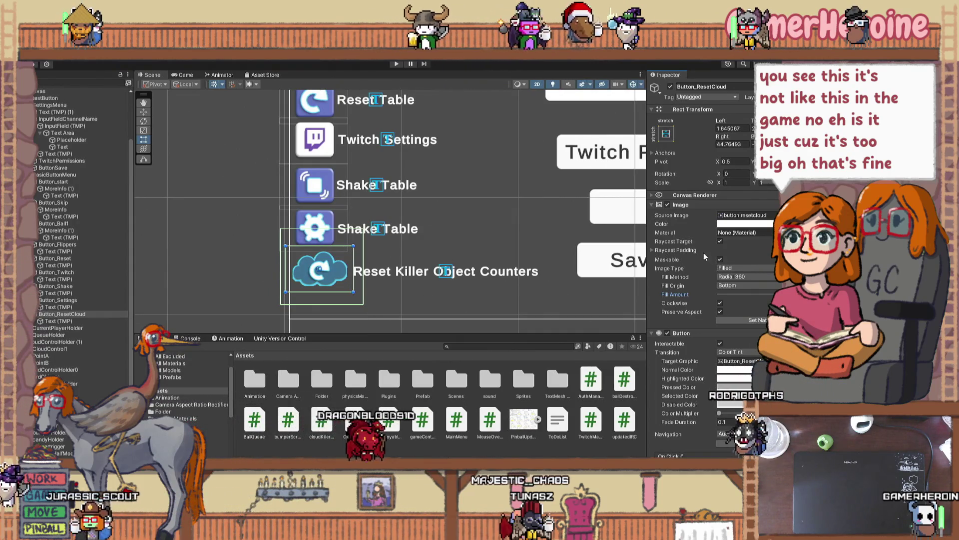
left_click(728, 269)
left_click(732, 278)
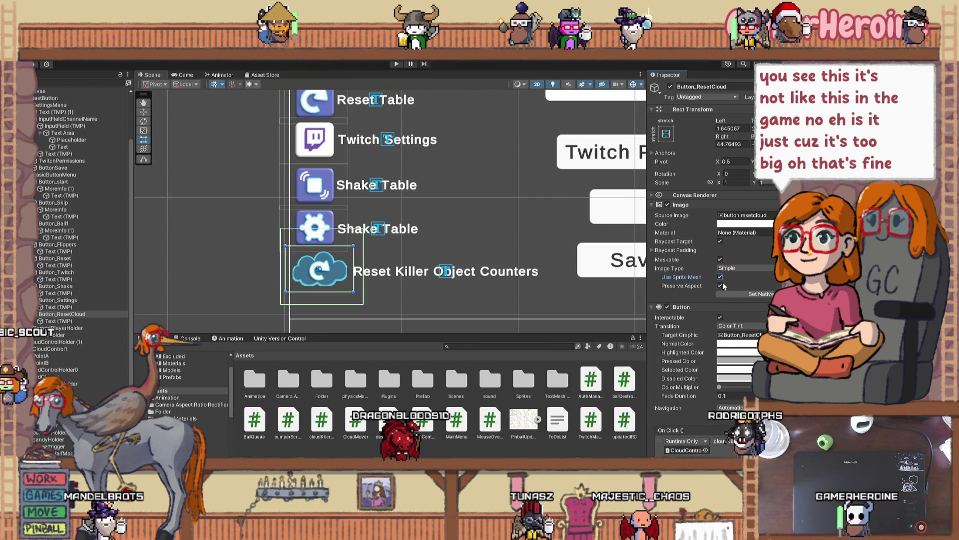
left_click(729, 294)
key("ctrl+z")
key("ctrl+z")
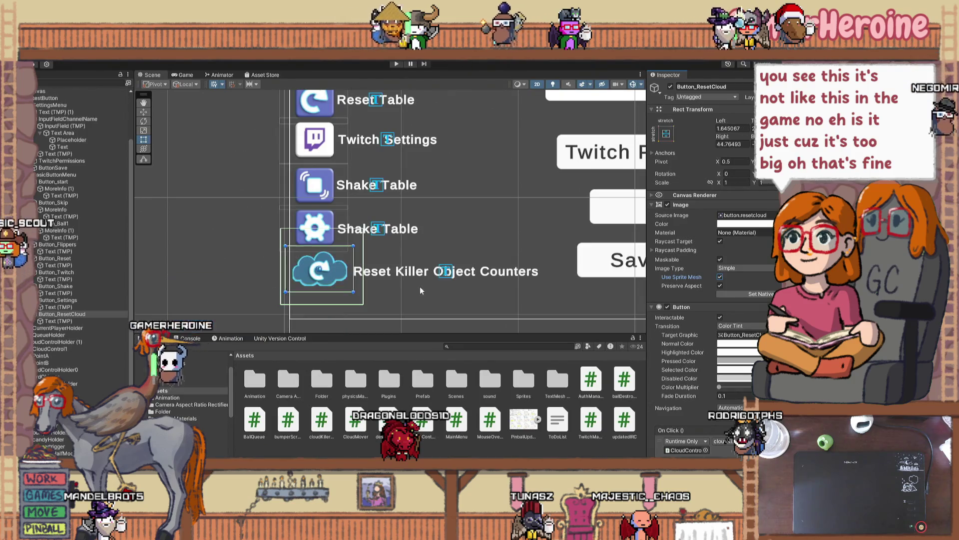
left_click(447, 303)
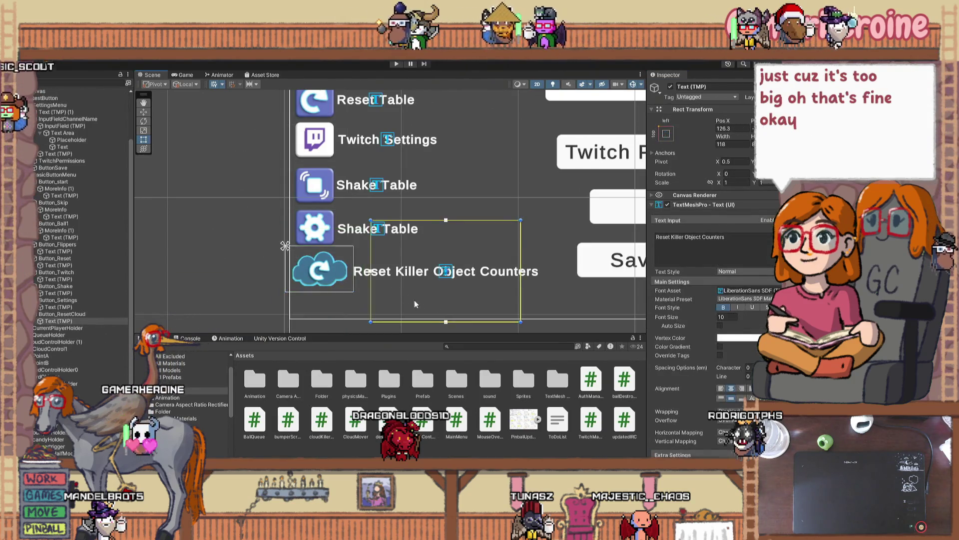
scroll(333, 290, "down", 2)
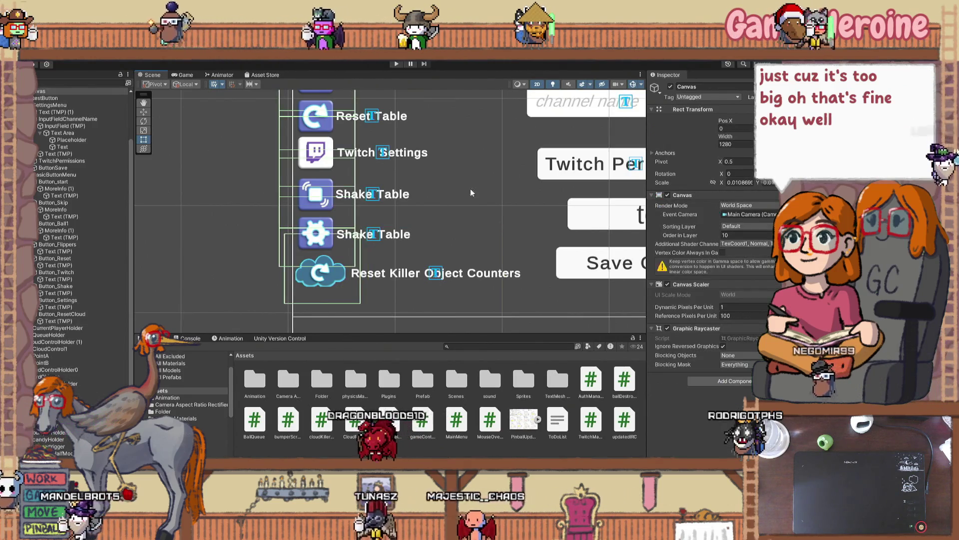
left_click(406, 275)
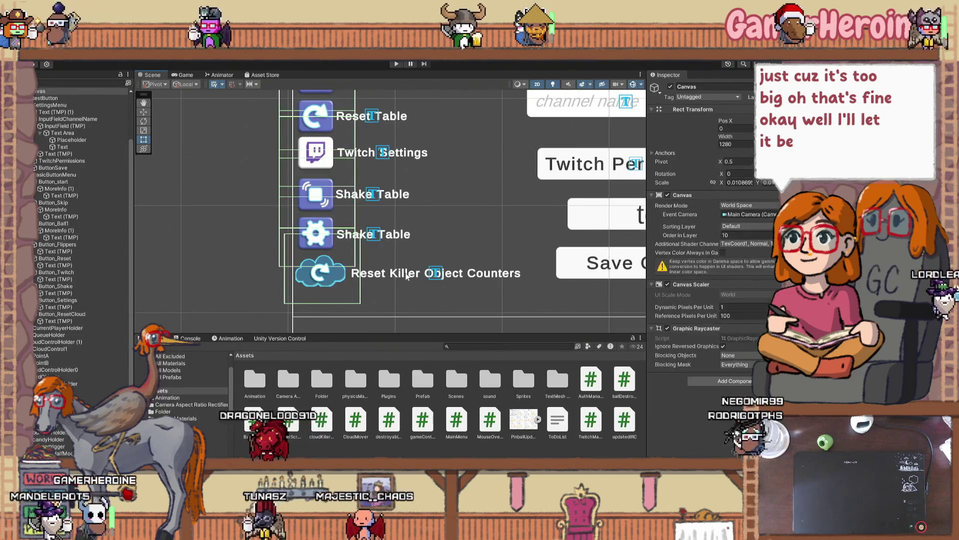
left_click(394, 273)
left_click(495, 161)
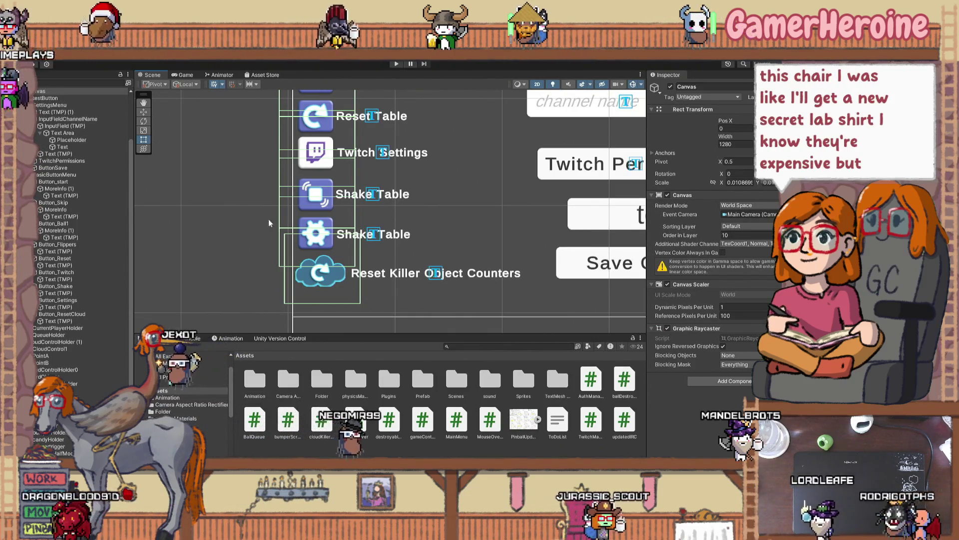
left_click(284, 253)
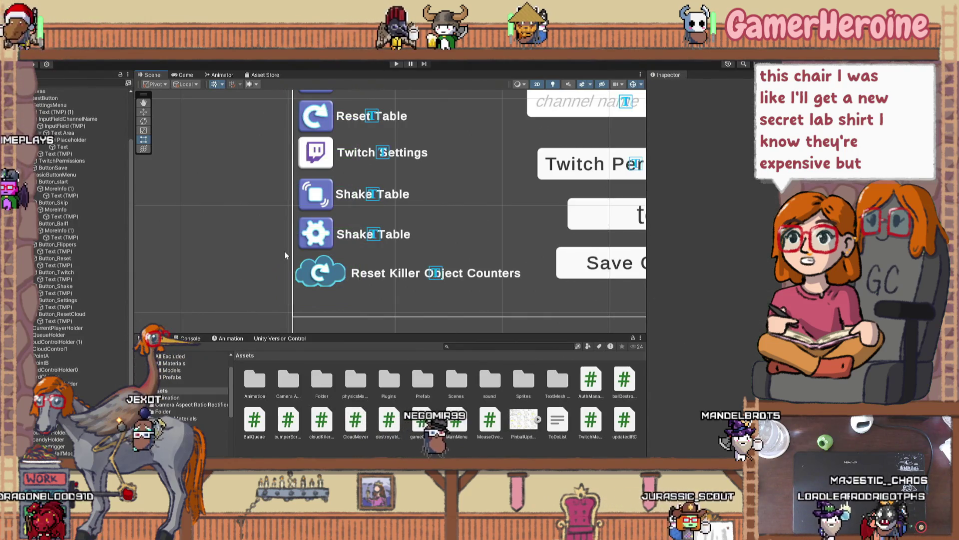
left_click(391, 275)
left_click(474, 278)
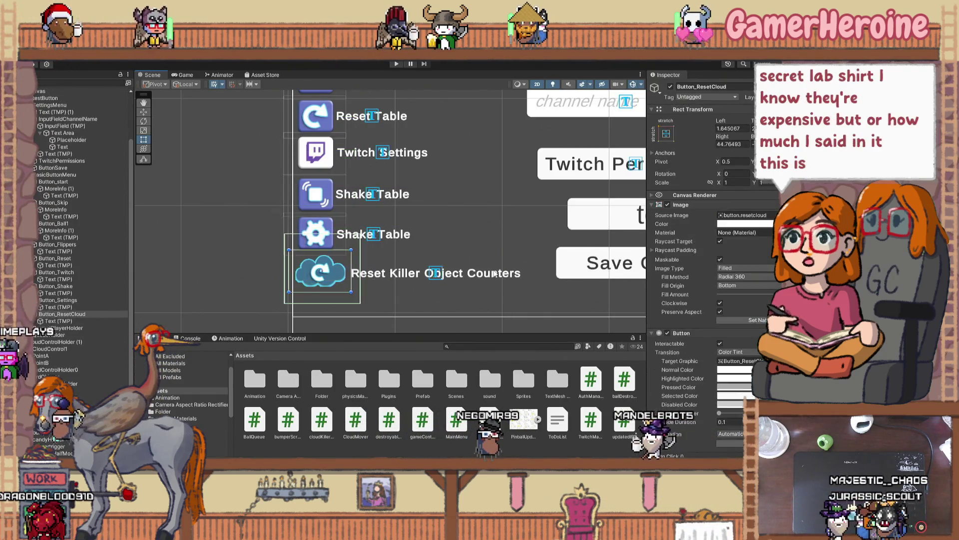
left_click(474, 278)
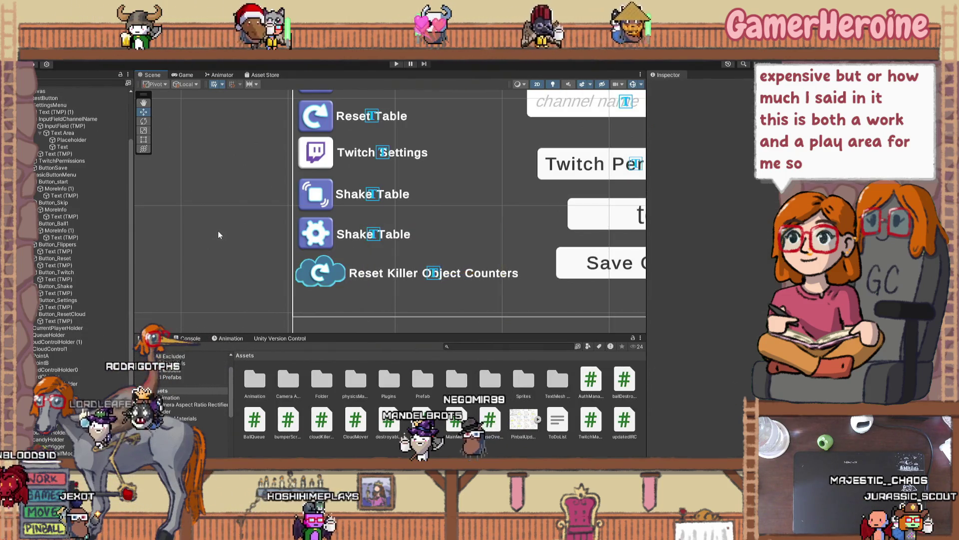
left_click(172, 265)
scroll(172, 265, "down", 1)
scroll(172, 270, "down", 1)
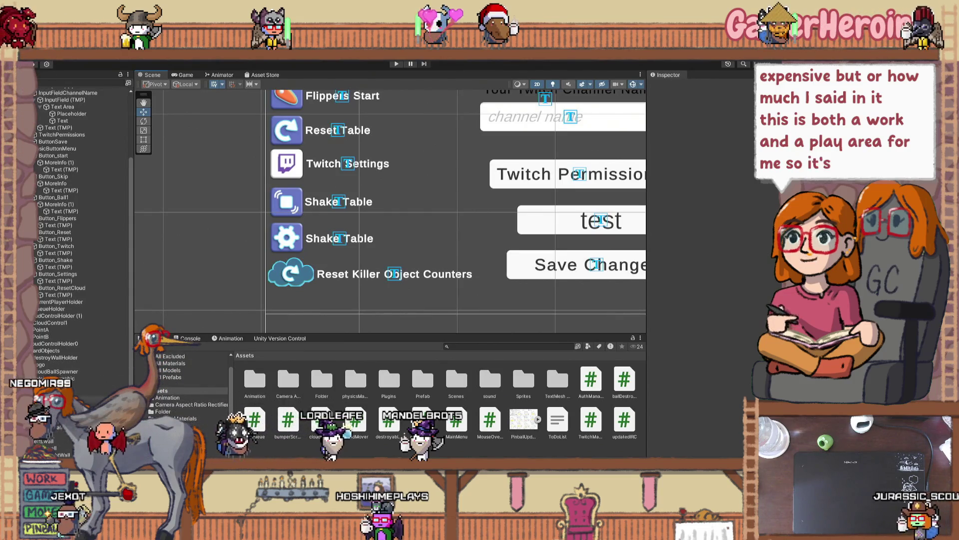
mouse_move(313, 290)
left_mouse_down()
mouse_move(260, 198)
mouse_move(256, 153)
left_mouse_up()
scroll(244, 295, "down", 2)
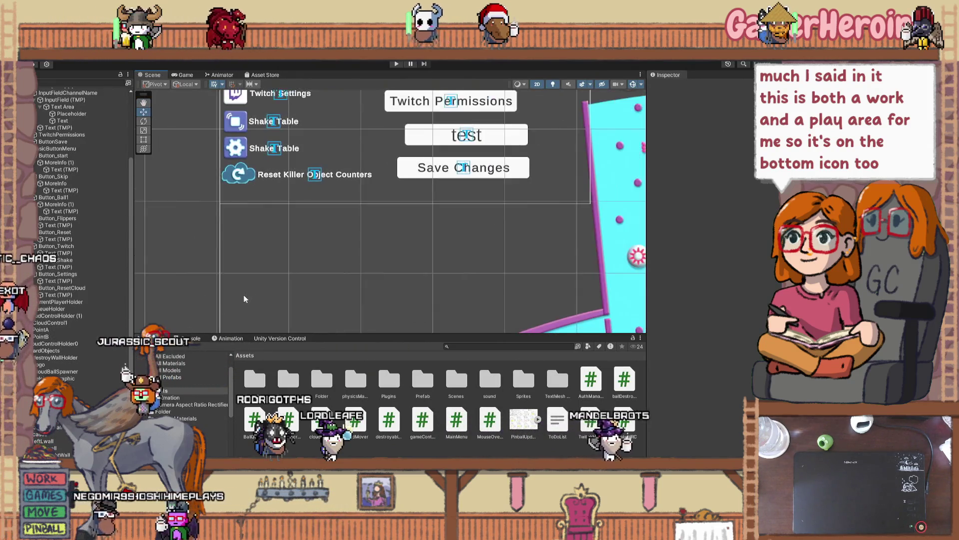
scroll(244, 299, "down", 4)
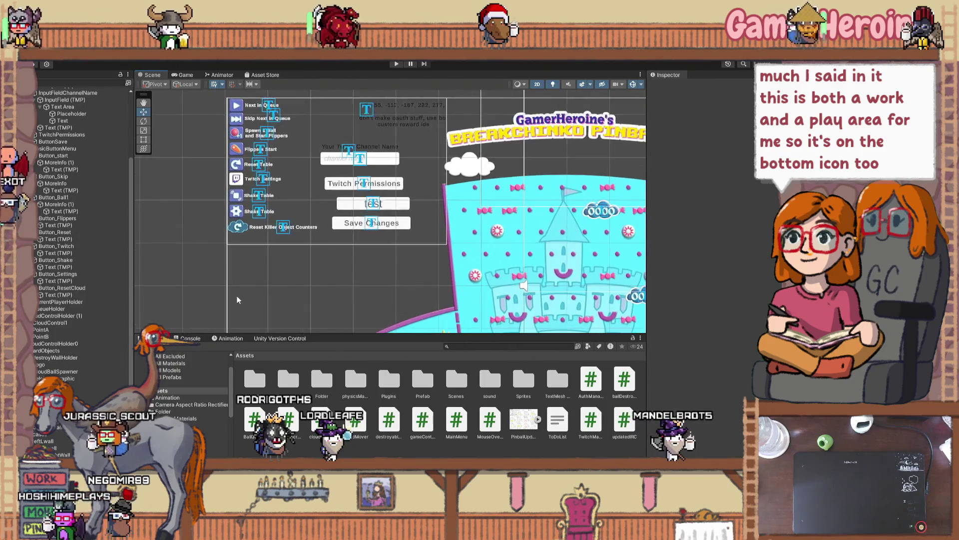
scroll(232, 260, "up", 3)
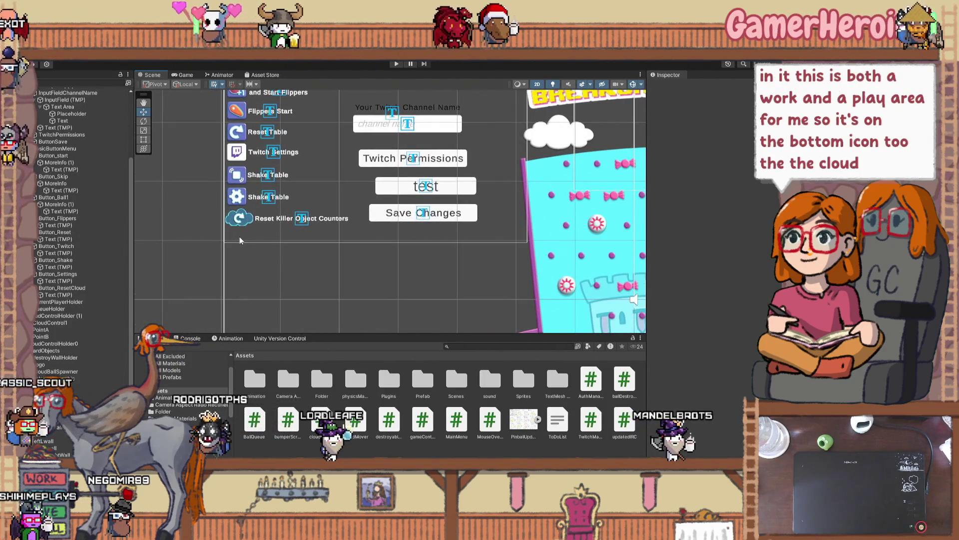
scroll(247, 244, "up", 3)
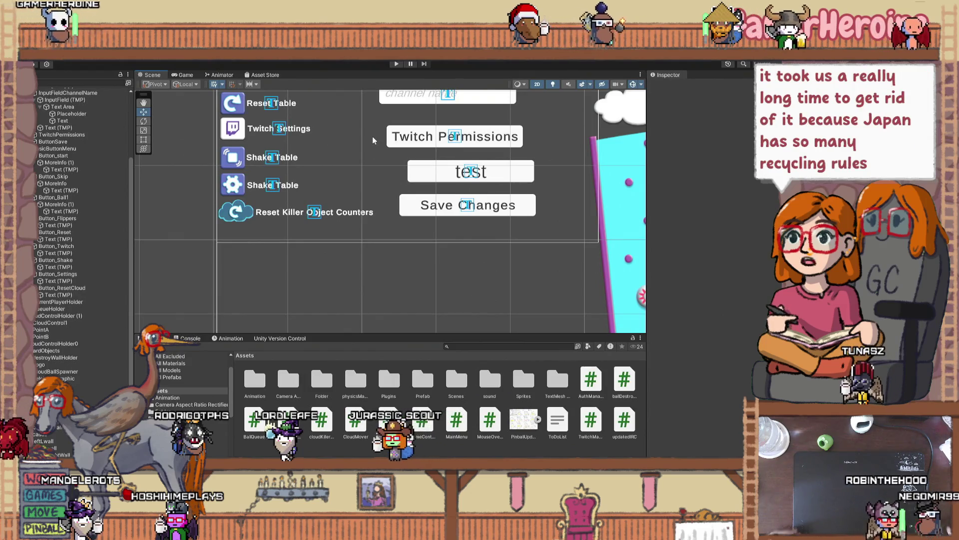
left_click(336, 107)
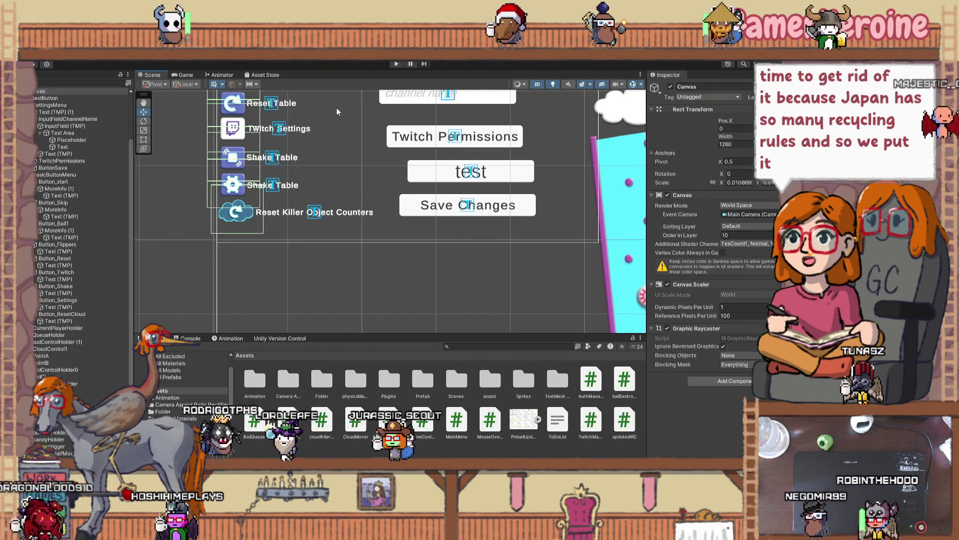
scroll(345, 107, "down", 1)
left_click_drag(354, 112, 321, 191)
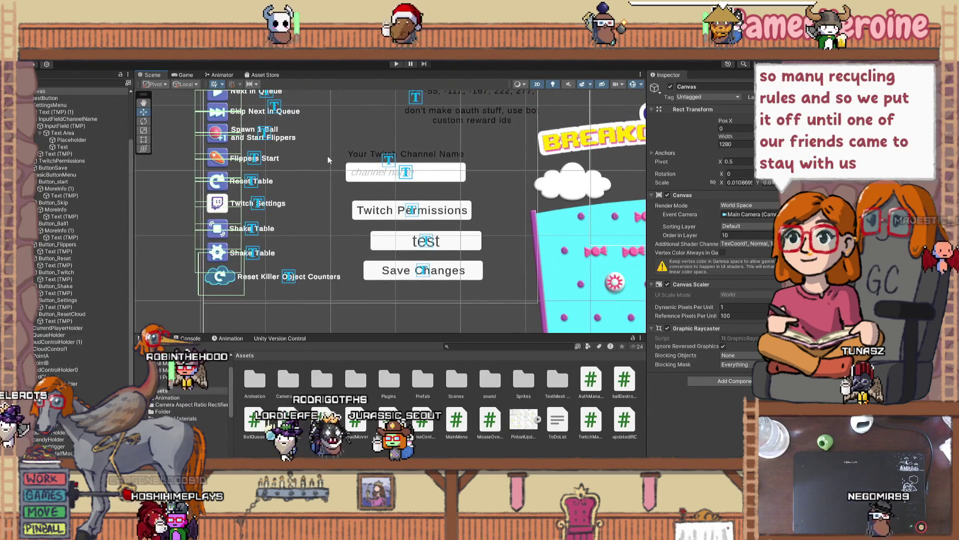
left_click_drag(346, 139, 339, 178)
left_click(465, 150)
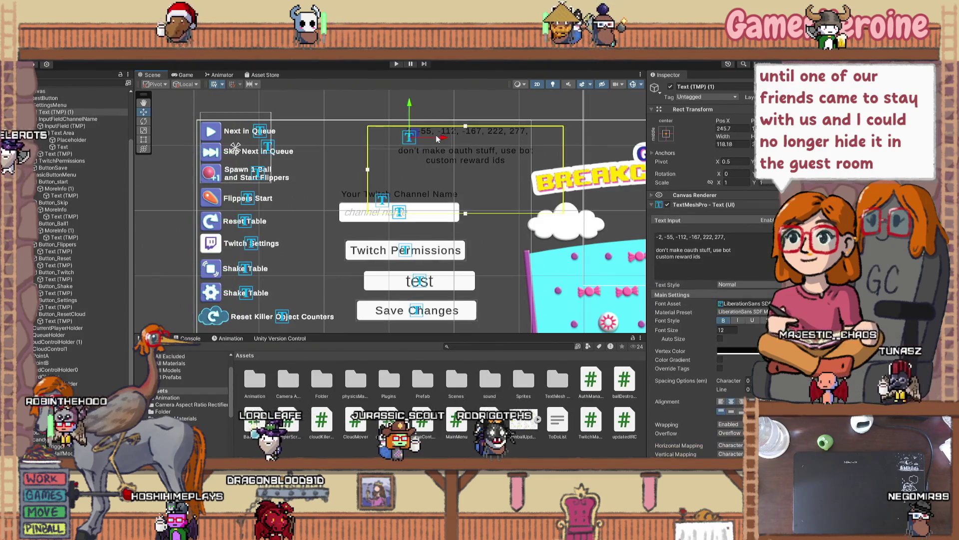
left_click(670, 87)
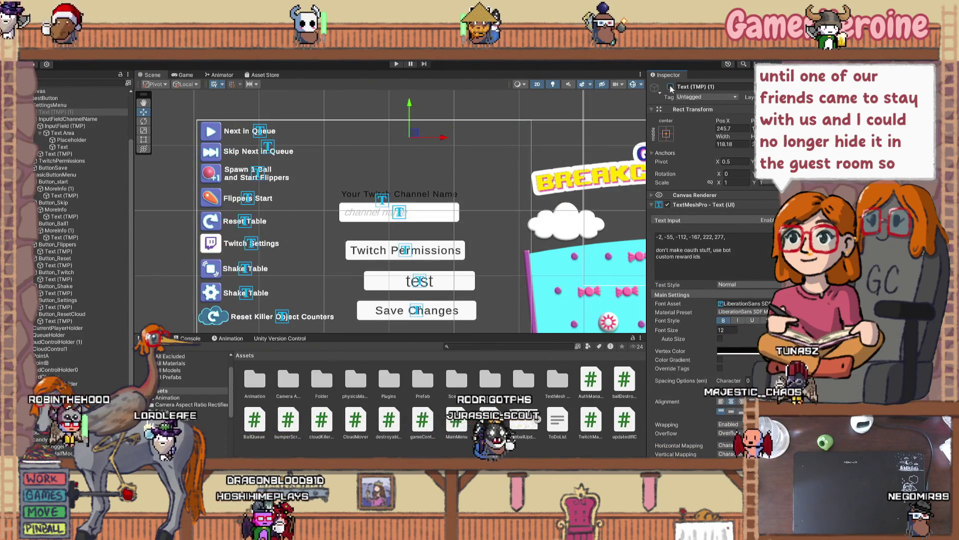
left_click(671, 87)
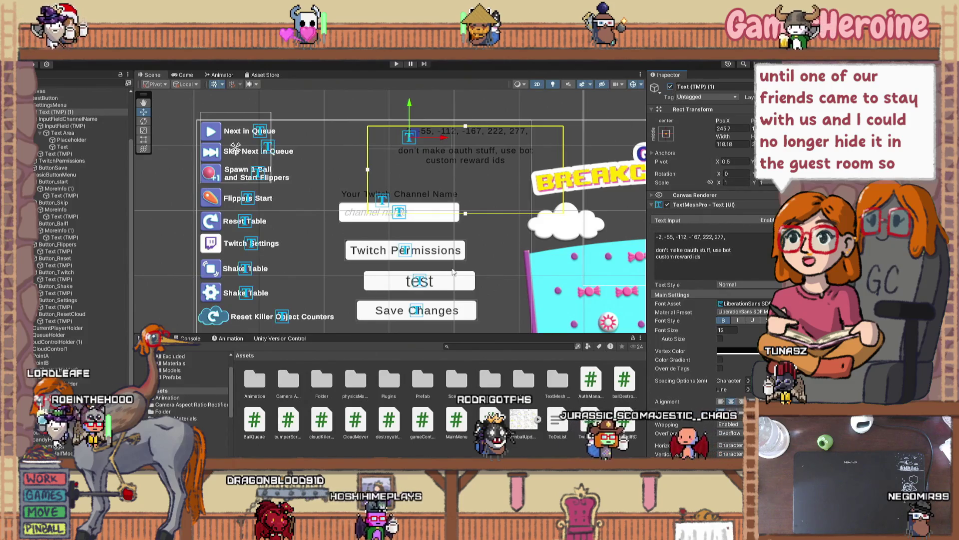
left_click(395, 194)
mouse_move(306, 234)
left_mouse_down()
mouse_move(356, 192)
mouse_move(350, 149)
mouse_move(372, 241)
mouse_move(385, 241)
left_mouse_up()
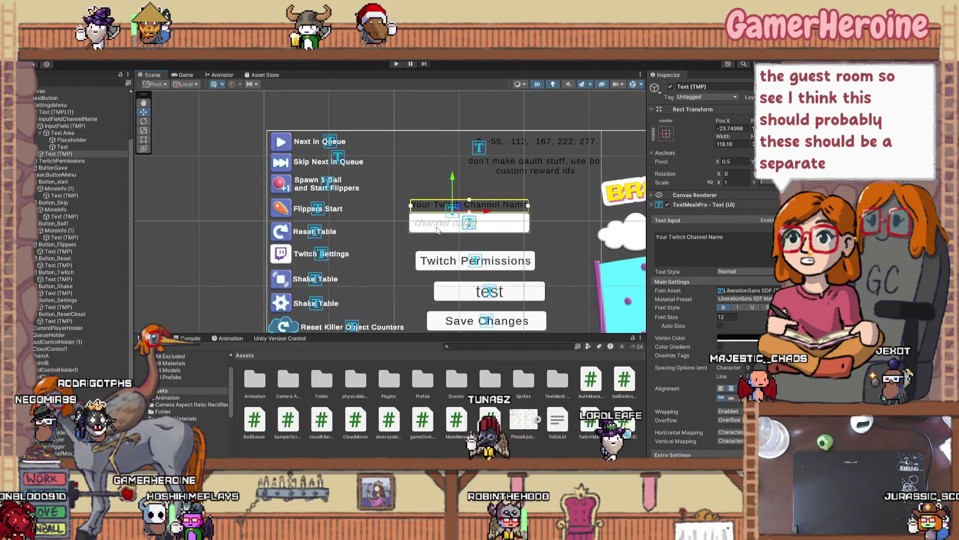
left_click(398, 66)
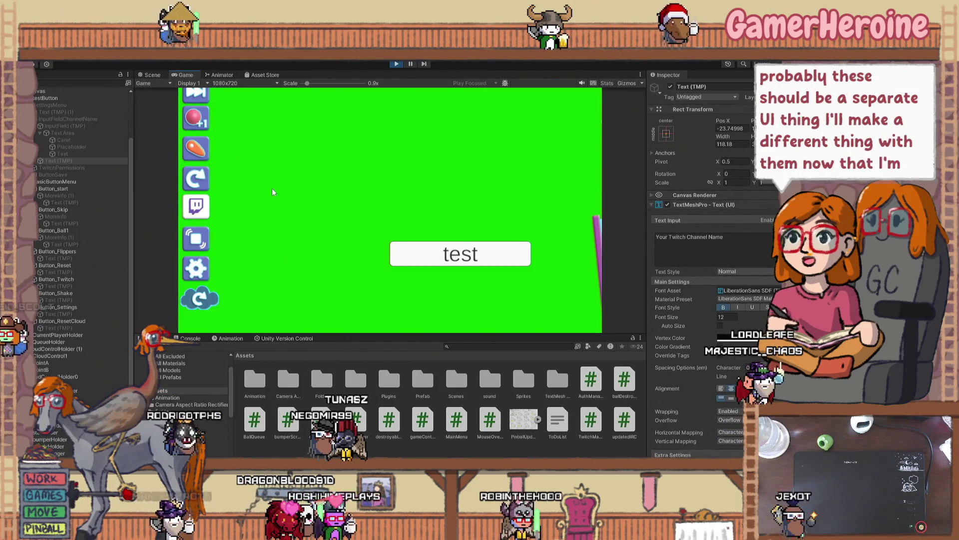
Step: Set the Game view scale to 1.1x to inspect the running settings menu
left_click_drag(307, 83, 299, 87)
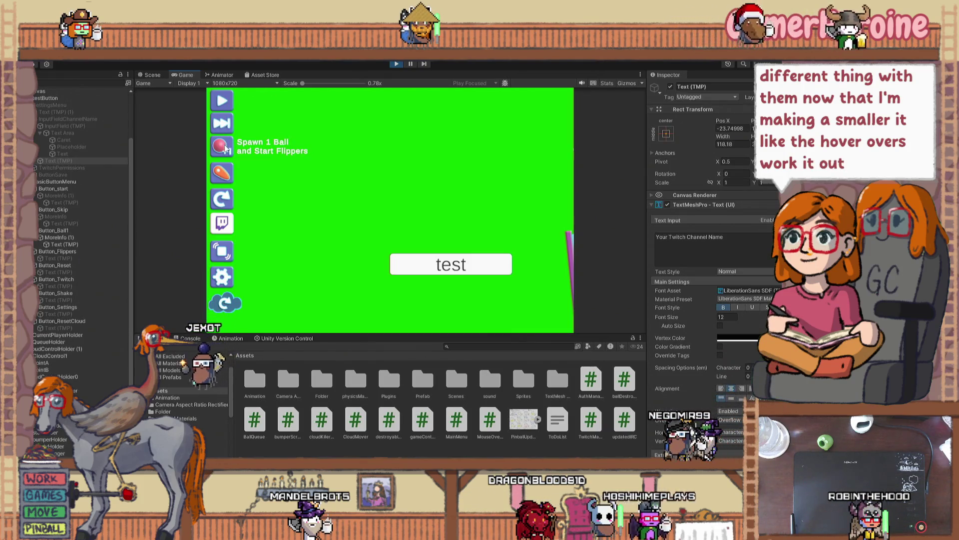
Step: Exit Play mode and inspect the channel name field's Text Area and the ScriptHolder scripts
left_click(392, 65)
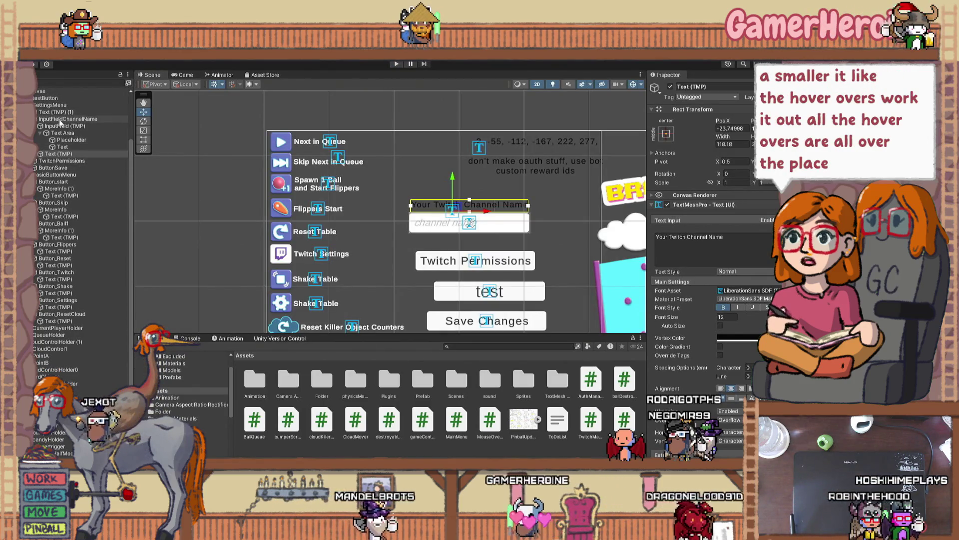
scroll(62, 176, "up", 3)
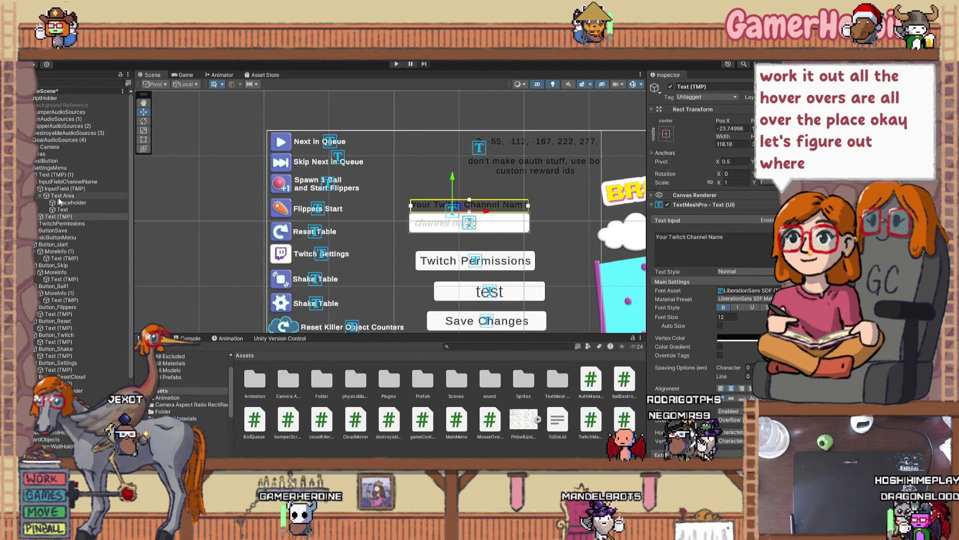
left_click(59, 198)
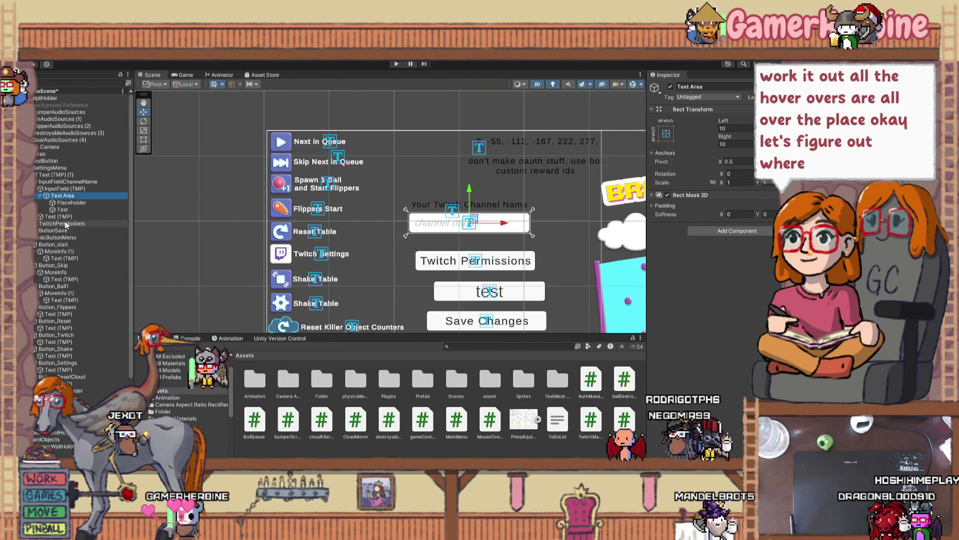
left_click(71, 98)
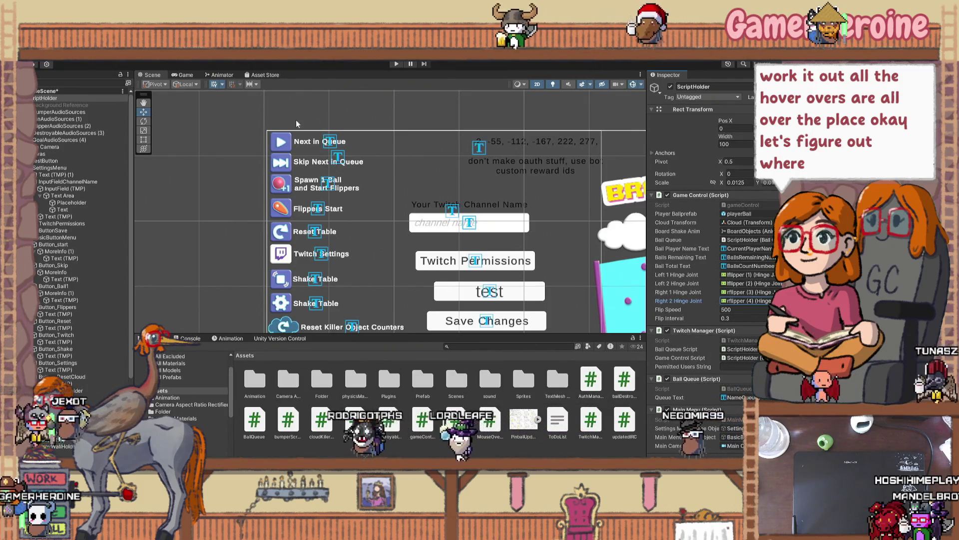
left_click(55, 195)
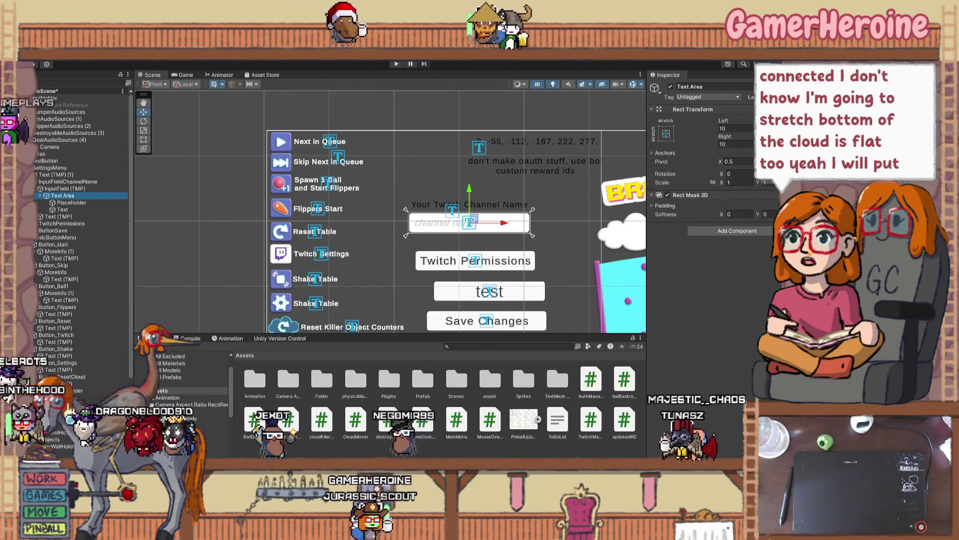
key("alt+Tab")
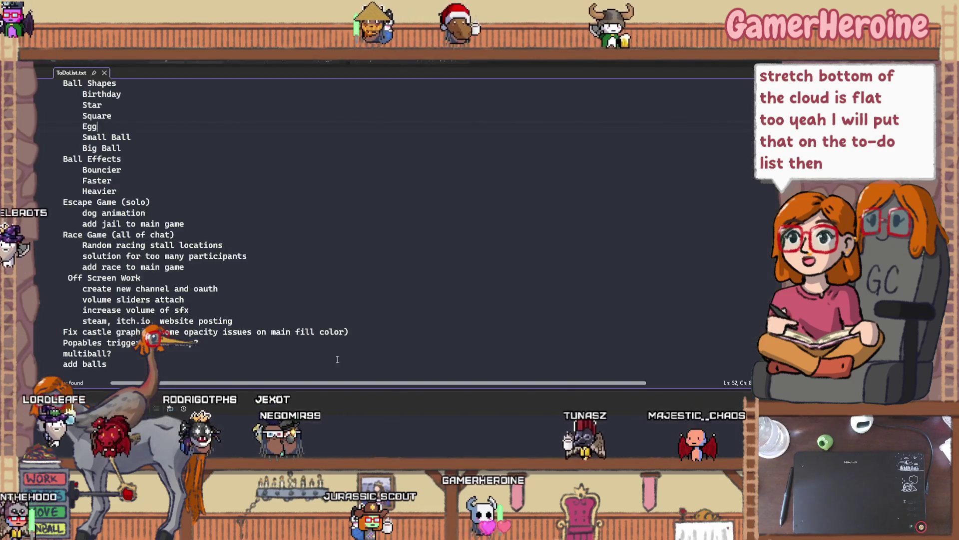
Step: Add 'fix cloud reset graphic to not get cut off' to ToDoList.txt and indent the gift subs item
scroll(166, 385, "down", 5)
scroll(223, 199, "up", 9)
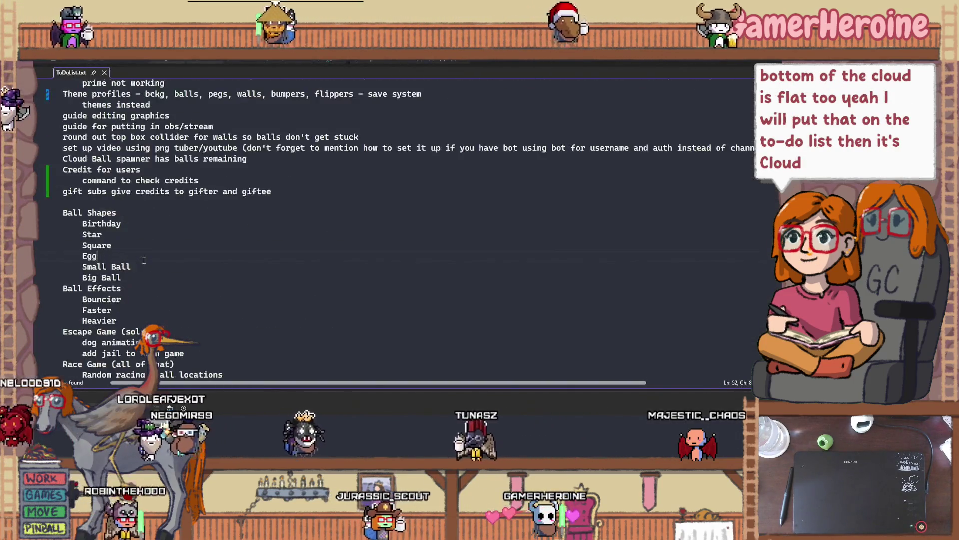
left_click(284, 196)
key("Return")
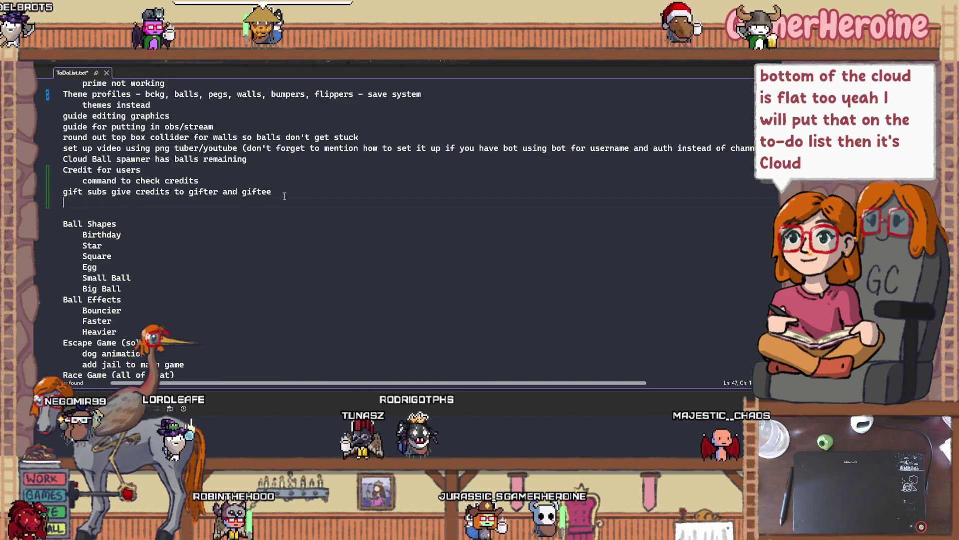
type("fix cloud reset graphic to not get cut off")
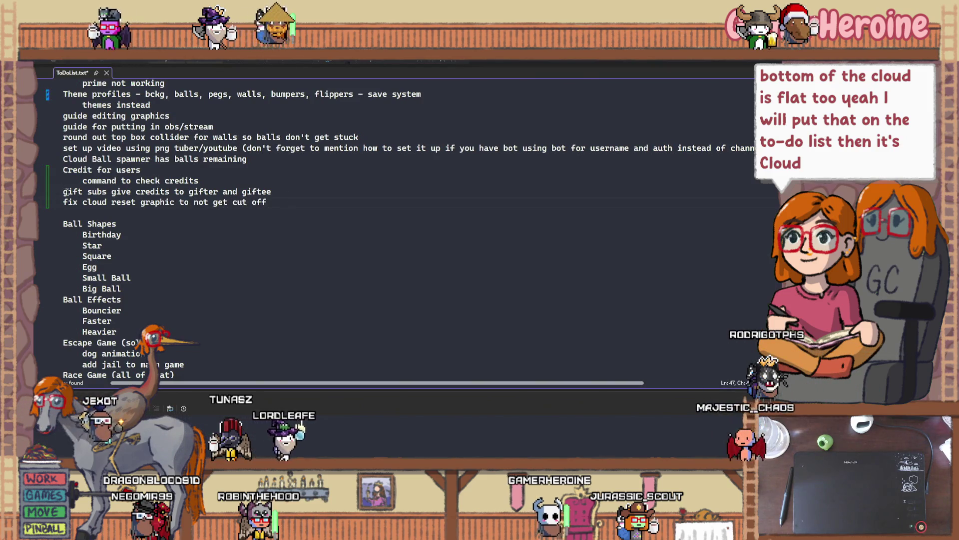
key("Tab")
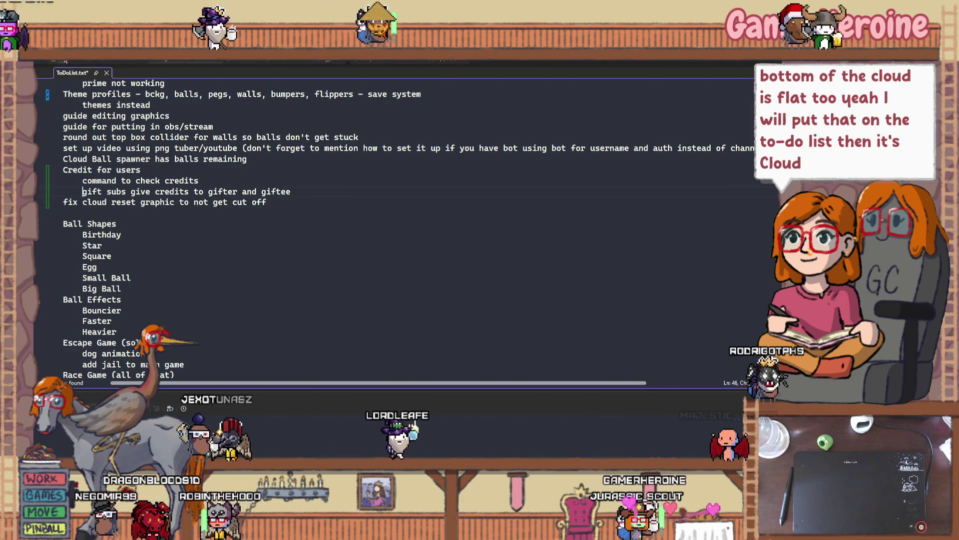
key("alt+Tab")
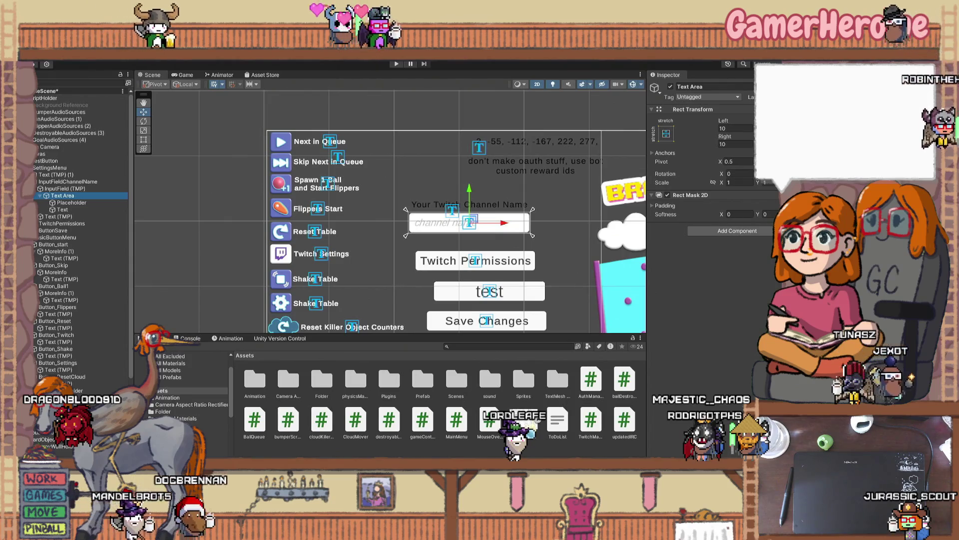
mouse_move(583, 455)
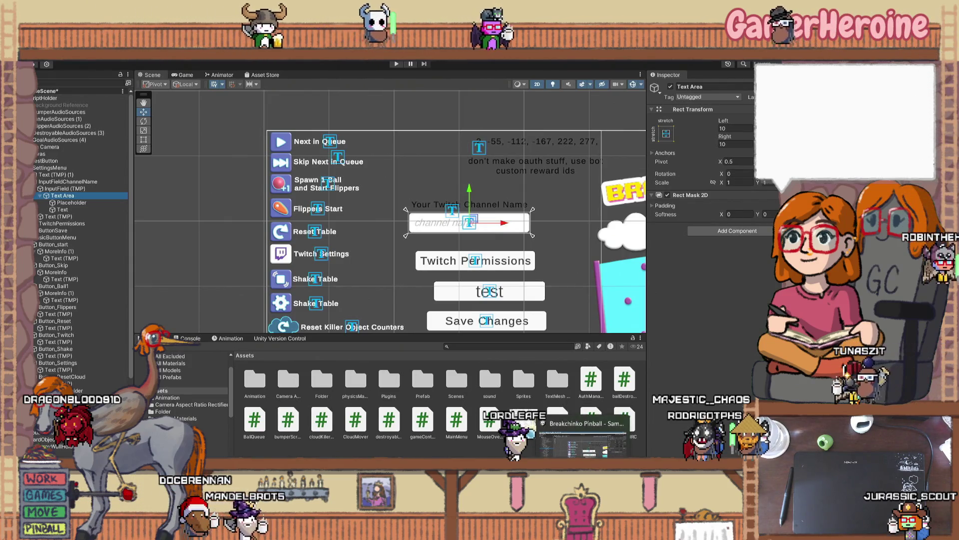
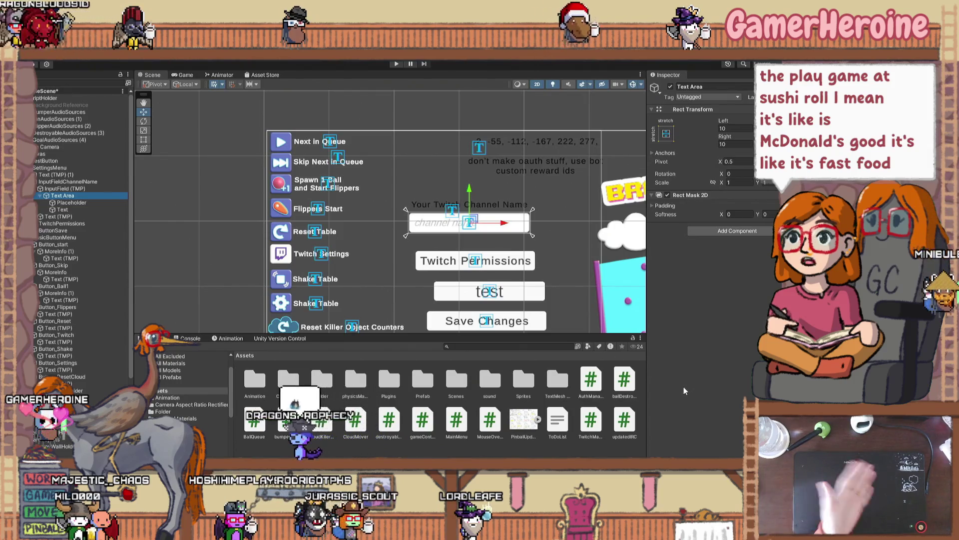
Step: Move the Twitch Permissions, test and Save Changes buttons up under the channel name field
left_click(563, 285)
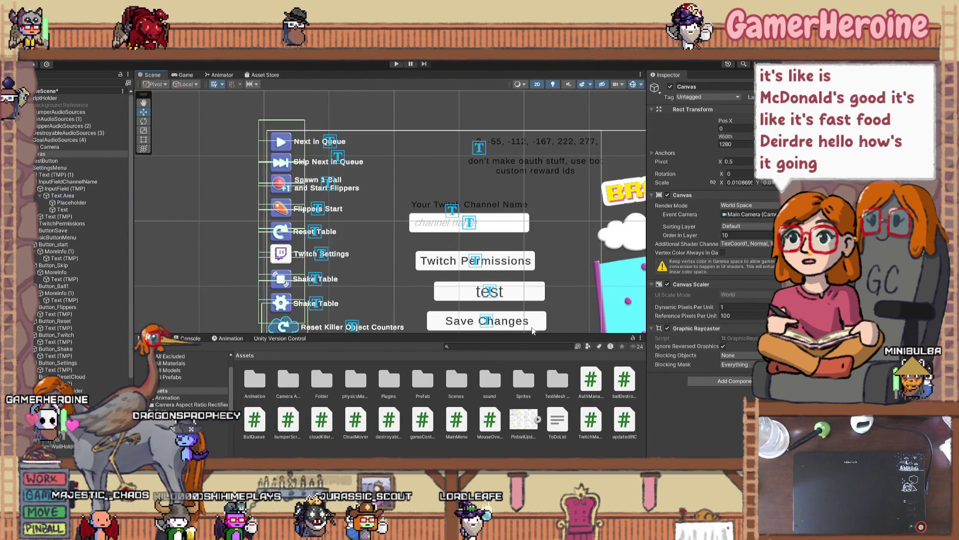
scroll(450, 224, "down", 3)
left_click_drag(344, 243, 331, 246)
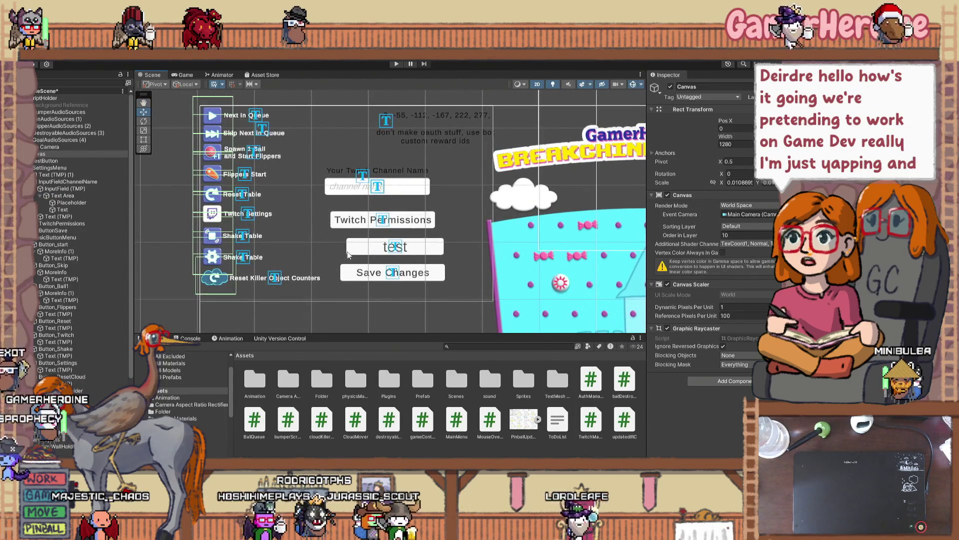
scroll(477, 242, "up", 1)
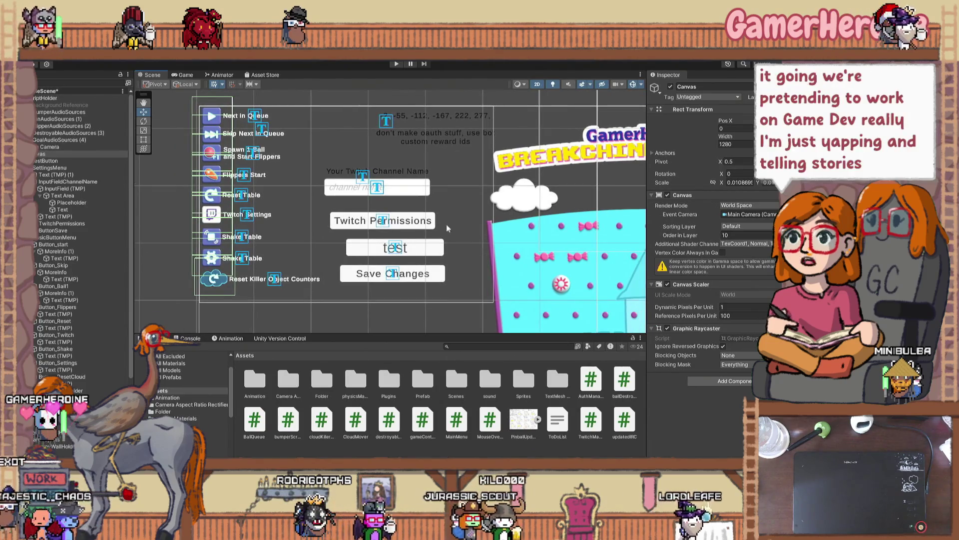
left_click(382, 218)
left_click_drag(381, 216, 381, 210)
left_click(404, 248)
left_click_drag(404, 248, 384, 237)
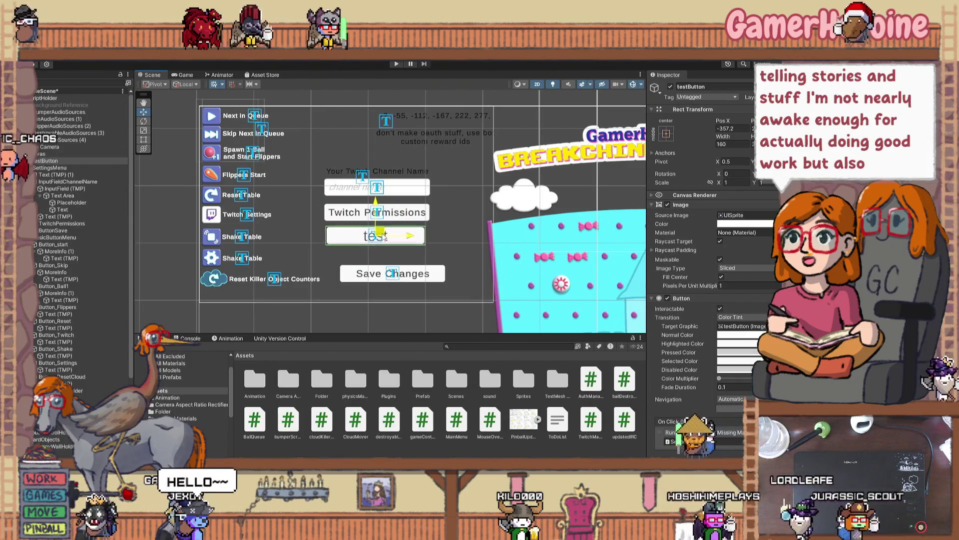
left_click(398, 274)
left_click_drag(399, 274, 383, 261)
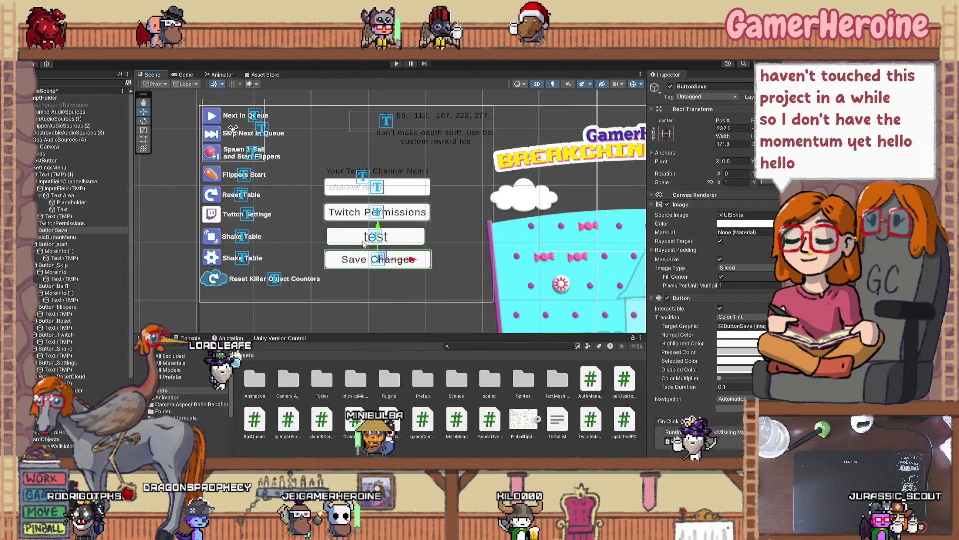
Step: Select the channel name field and buttons together, then drag SettingsMenu in the Hierarchy
left_click(354, 243)
left_click(350, 210)
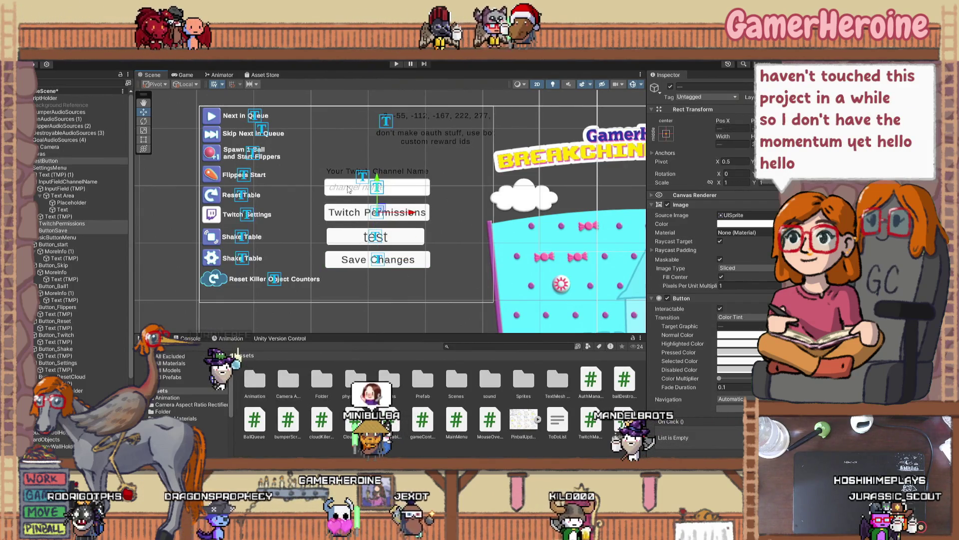
left_click(348, 189, "ctrl")
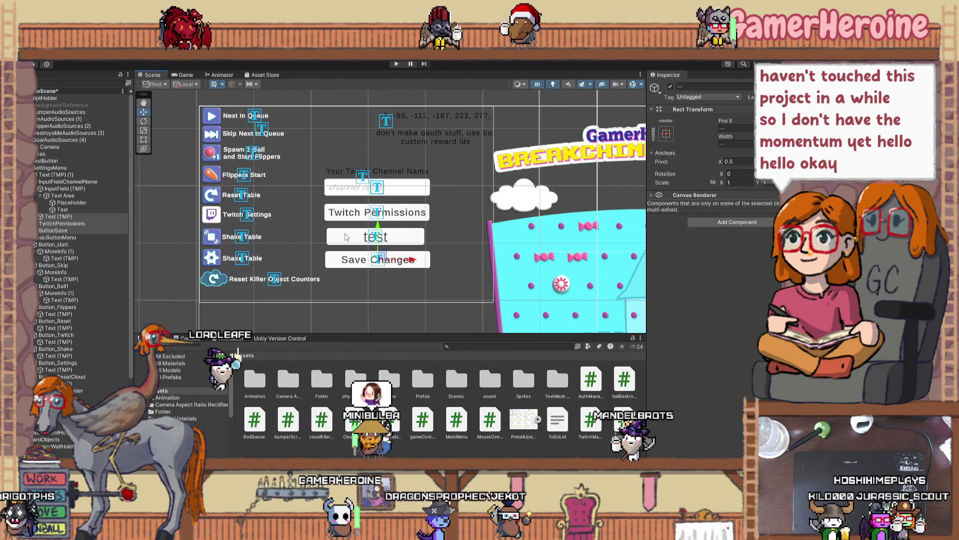
left_click(351, 265, "ctrl")
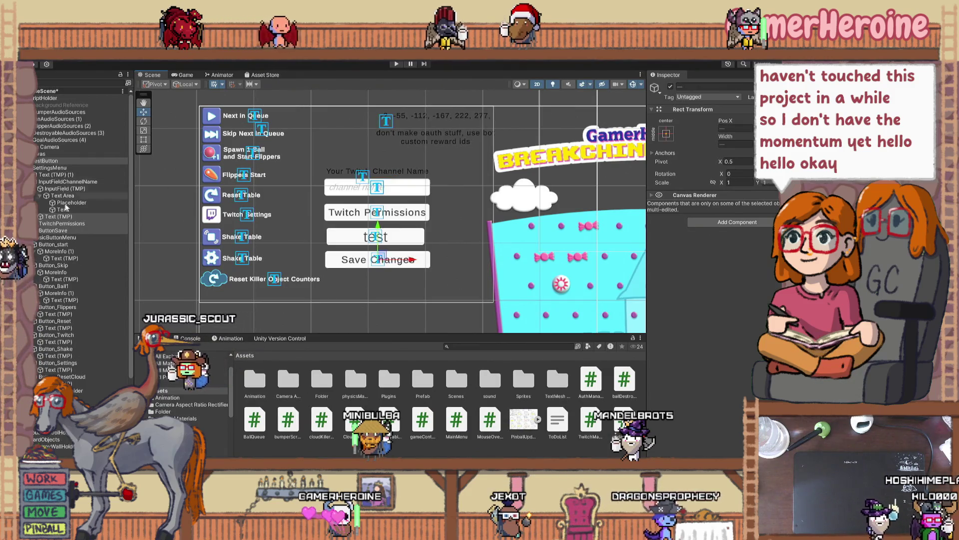
left_click(61, 169)
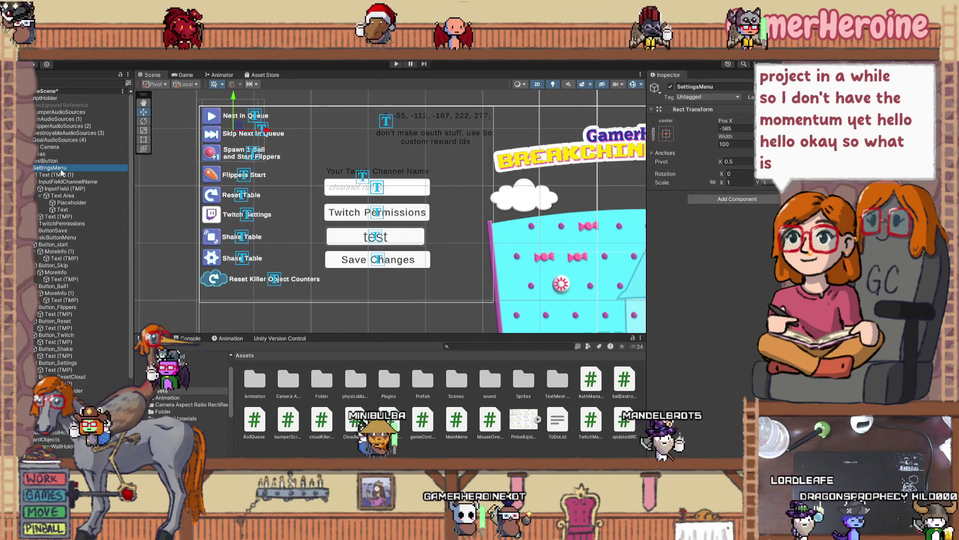
mouse_move(61, 171)
left_mouse_down()
mouse_move(70, 237)
mouse_move(52, 159)
left_mouse_up()
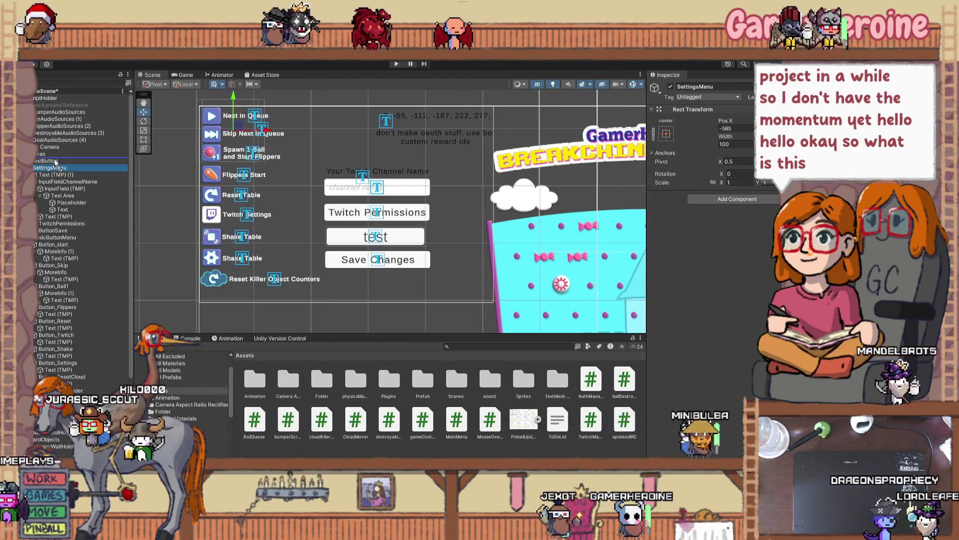
Step: Move testButton under a different parent in the Hierarchy
key("Left")
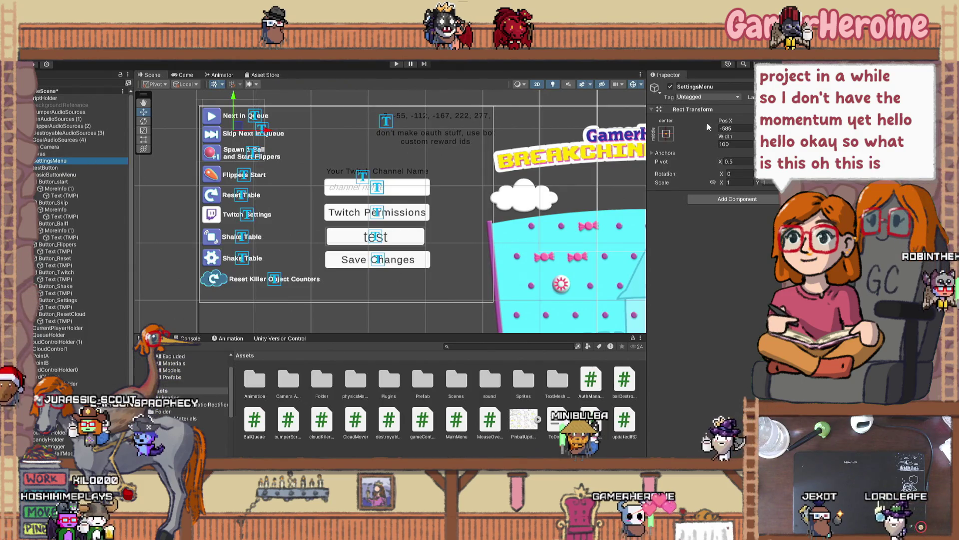
left_click(671, 87)
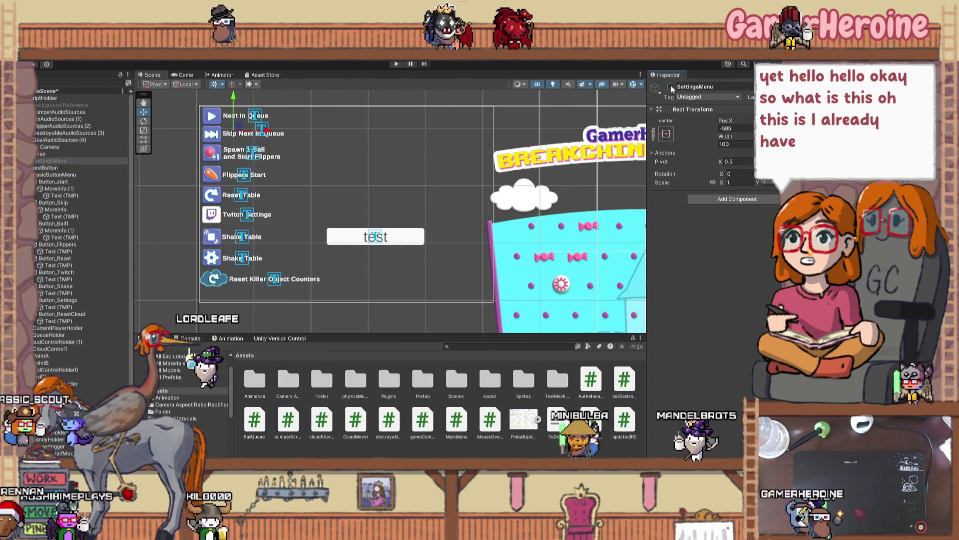
left_click(670, 86)
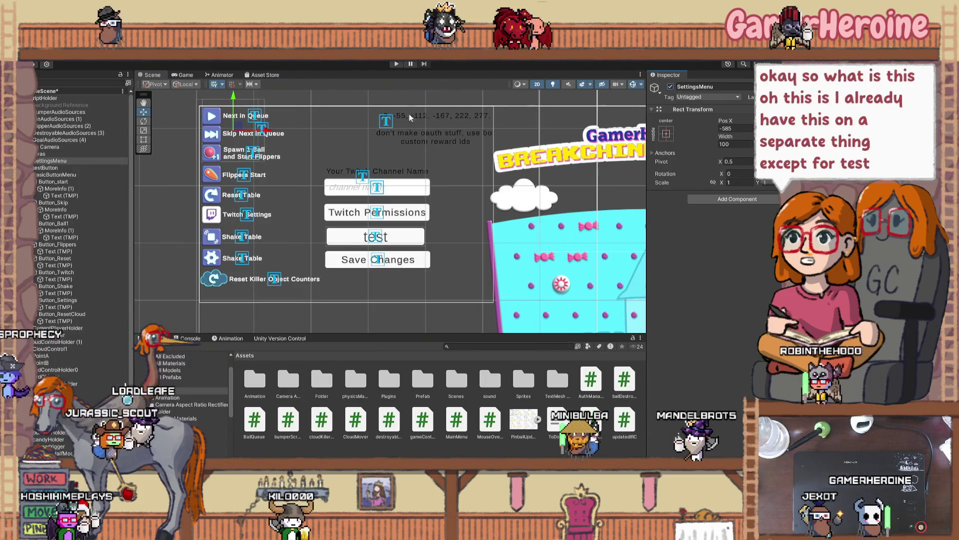
left_click(78, 165)
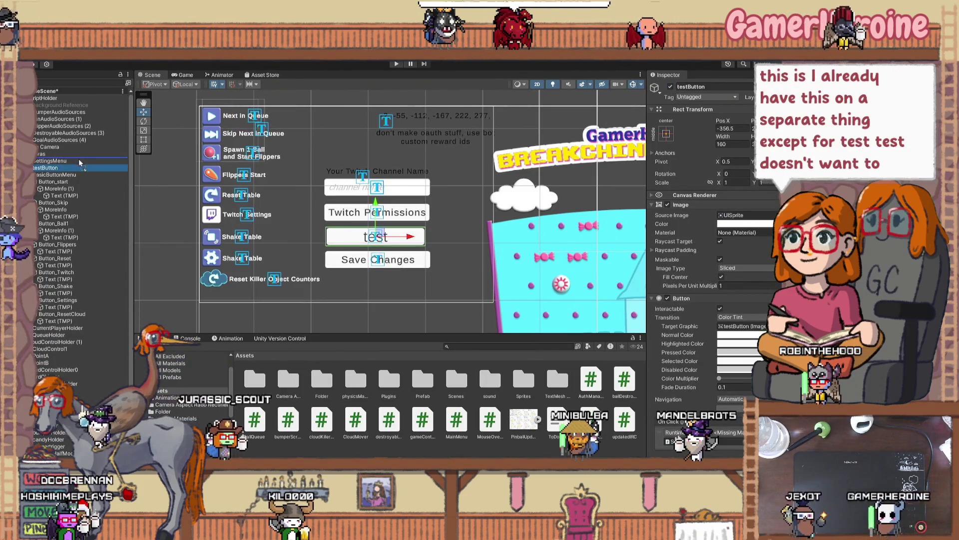
left_click_drag(79, 160, 79, 160)
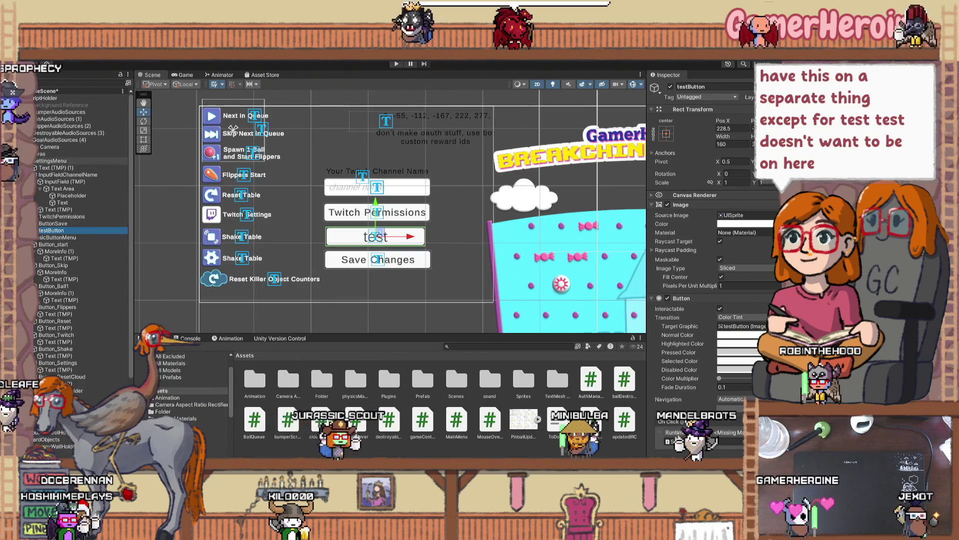
Step: Deactivate the SettingsMenu panel with Alt+Shift+A, leaving the test button visible
key("alt+shift+a")
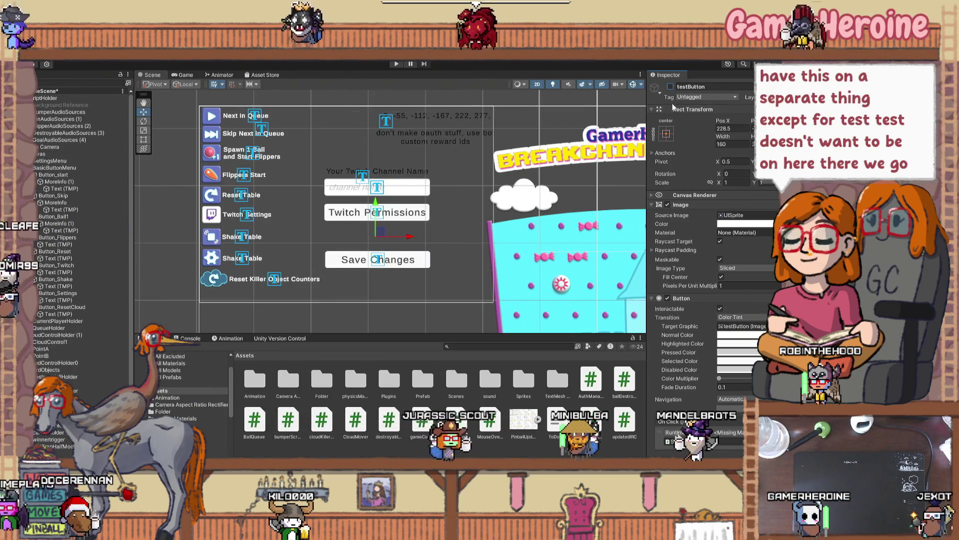
left_click(670, 87)
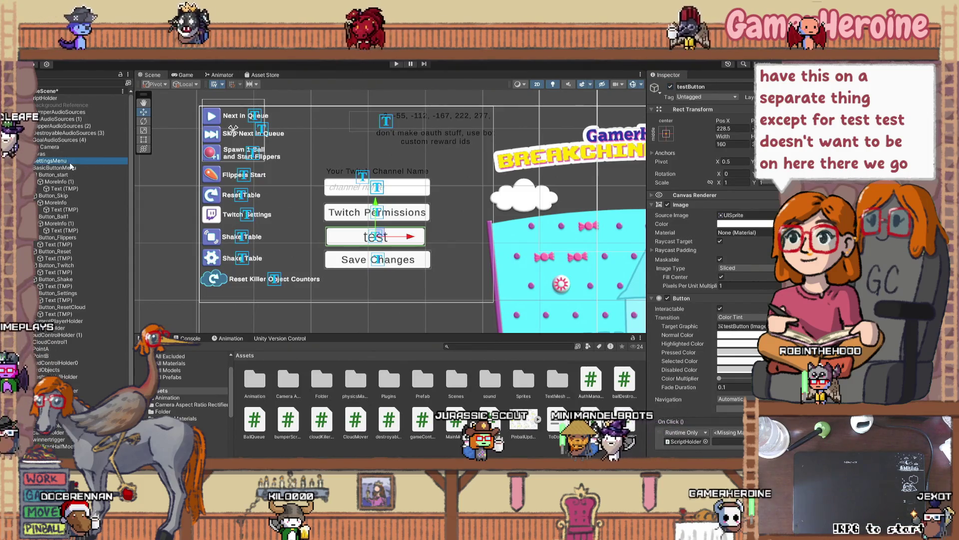
key("alt+shift+a")
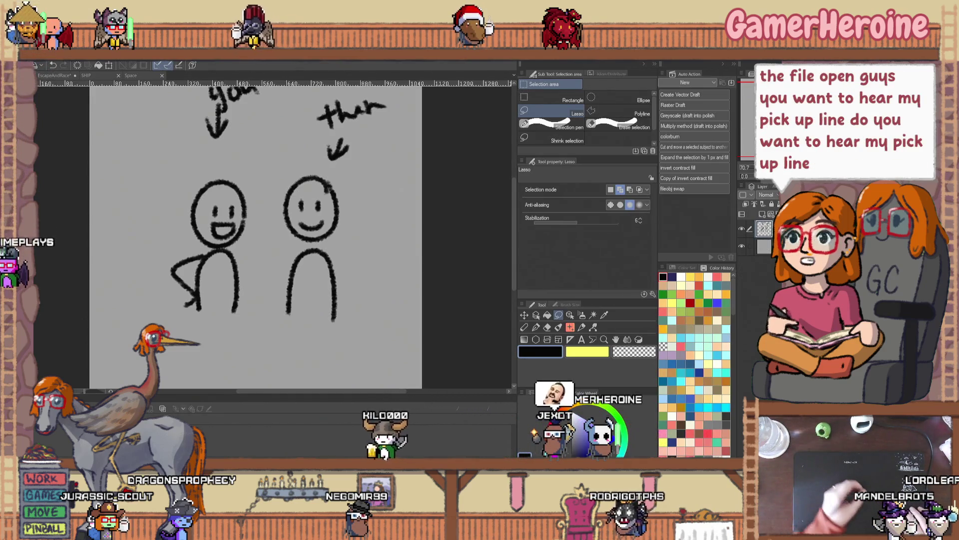
Step: Draw an arm from the left stick figure, then lasso it and shift it right toward the other figure
left_click(523, 326)
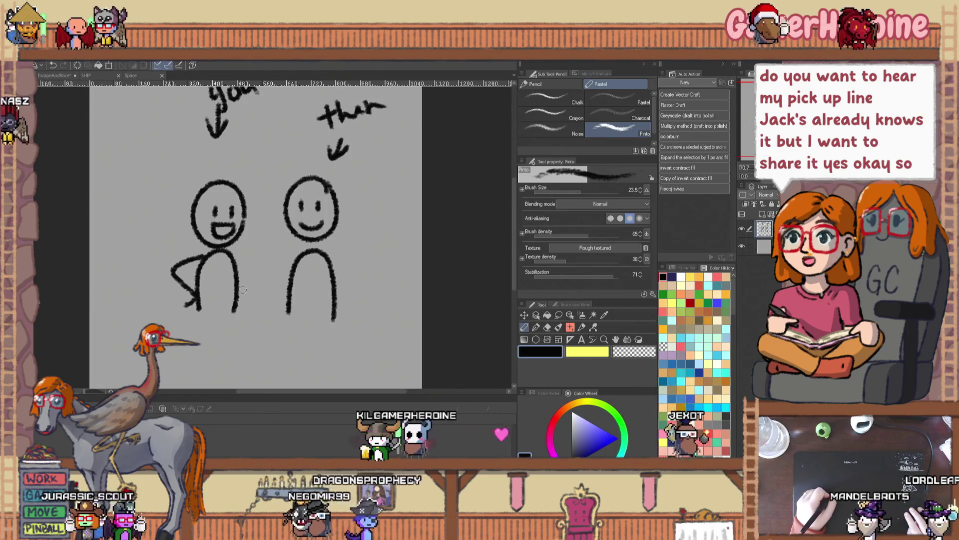
mouse_move(224, 251)
left_mouse_down()
mouse_move(279, 241)
mouse_move(299, 249)
left_mouse_up()
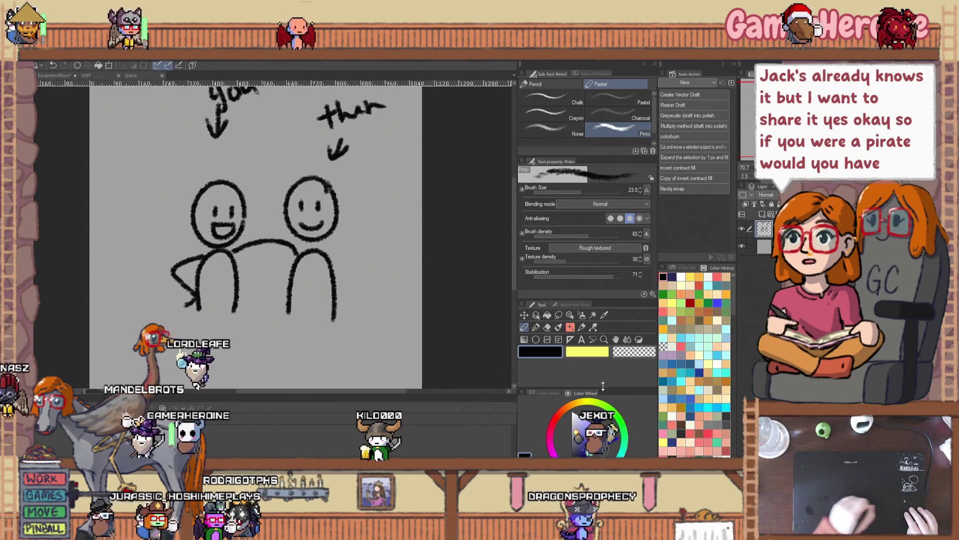
key("m")
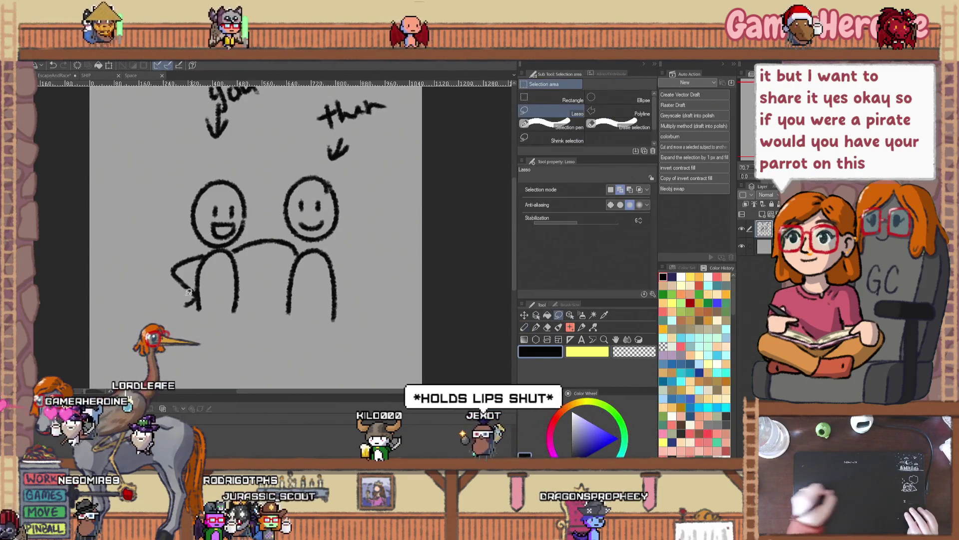
mouse_move(257, 298)
left_mouse_down()
mouse_move(287, 235)
mouse_move(220, 165)
mouse_move(150, 250)
mouse_move(260, 328)
left_mouse_up()
left_click(525, 315)
left_click_drag(198, 276, 239, 278)
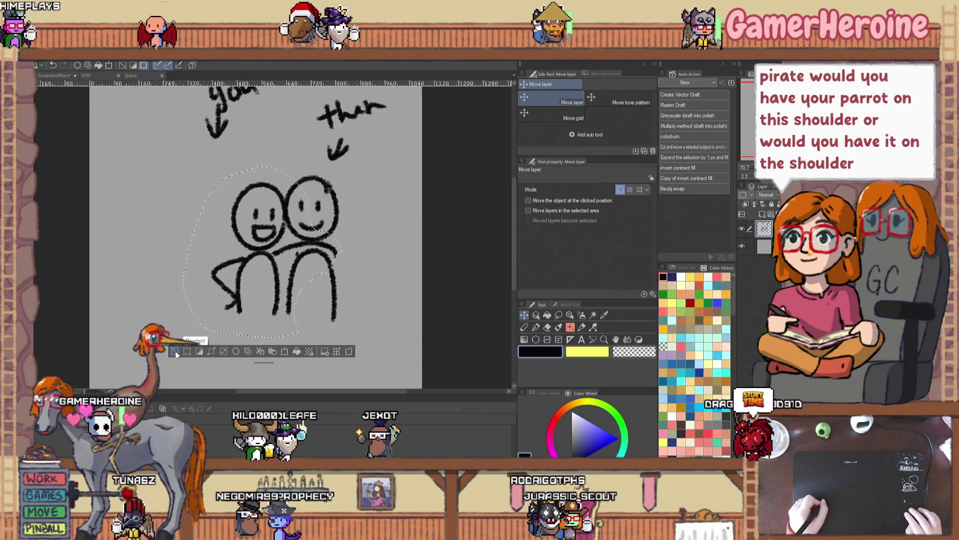
Step: Reposition the lassoed left figure so it stands beside, not overlapping, the right figure
mouse_move(263, 307)
left_mouse_down()
mouse_move(237, 294)
mouse_move(226, 296)
mouse_move(265, 299)
mouse_move(230, 310)
left_mouse_up()
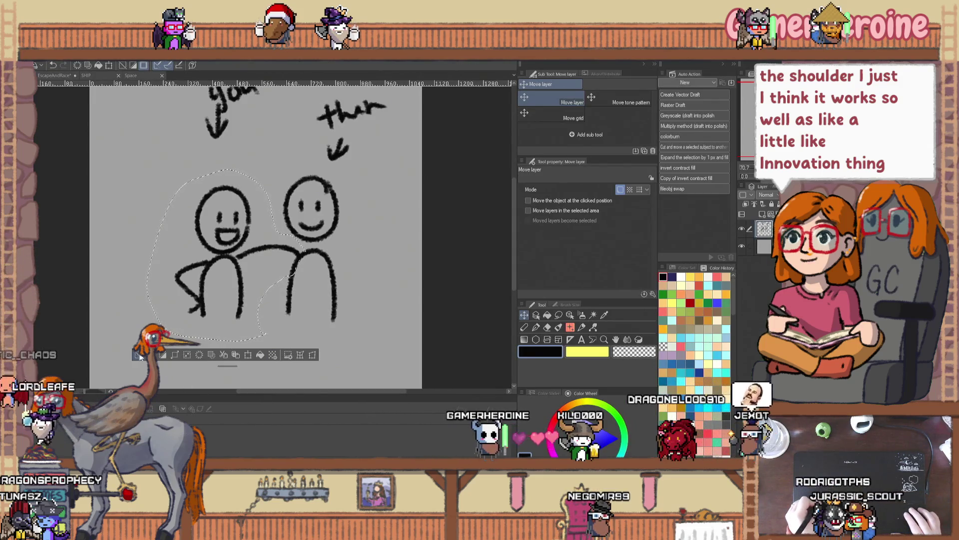
left_click_drag(203, 308, 258, 298)
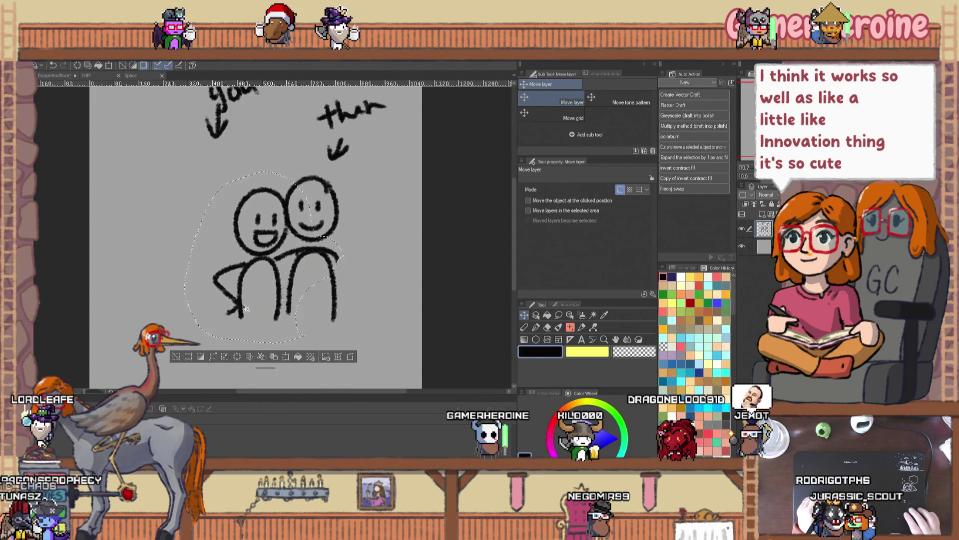
left_click_drag(188, 303, 204, 305)
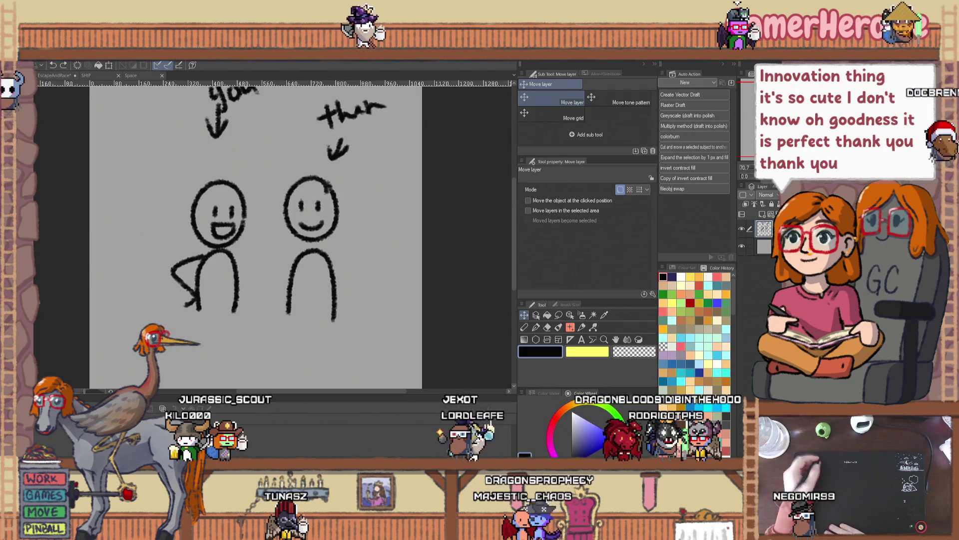
Step: View the Space and EscapeAndRace artwork documents, then bring up the Breakchinko Pinball Unity window
left_click(134, 75)
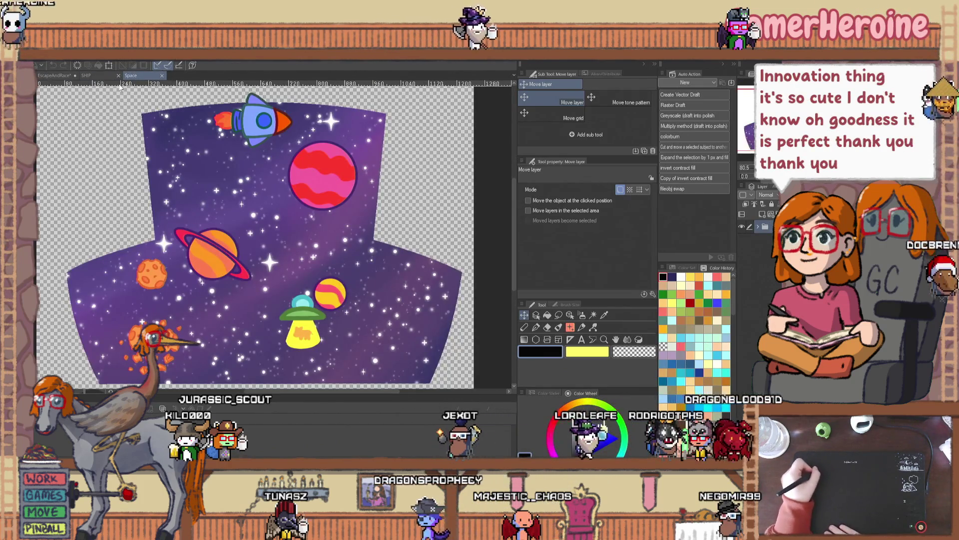
left_click(56, 76)
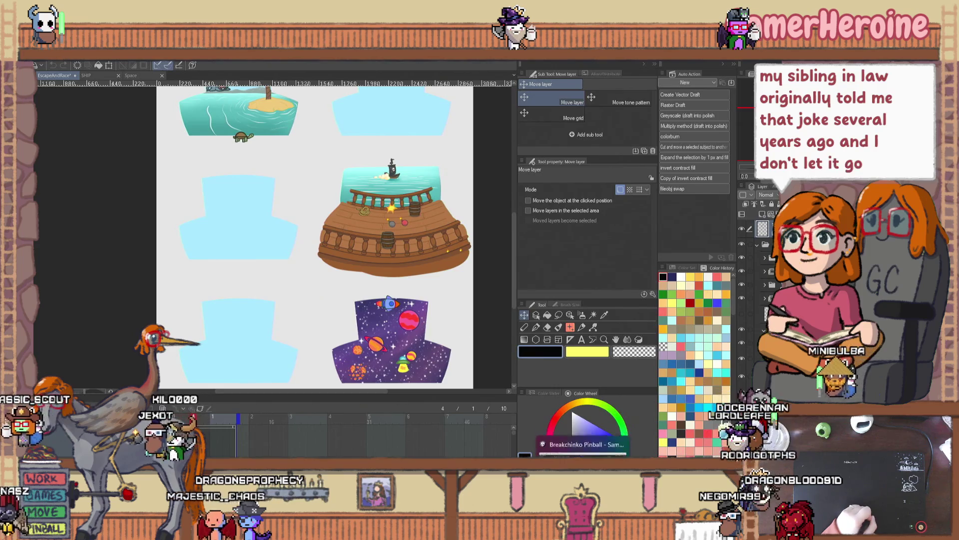
left_click(582, 444)
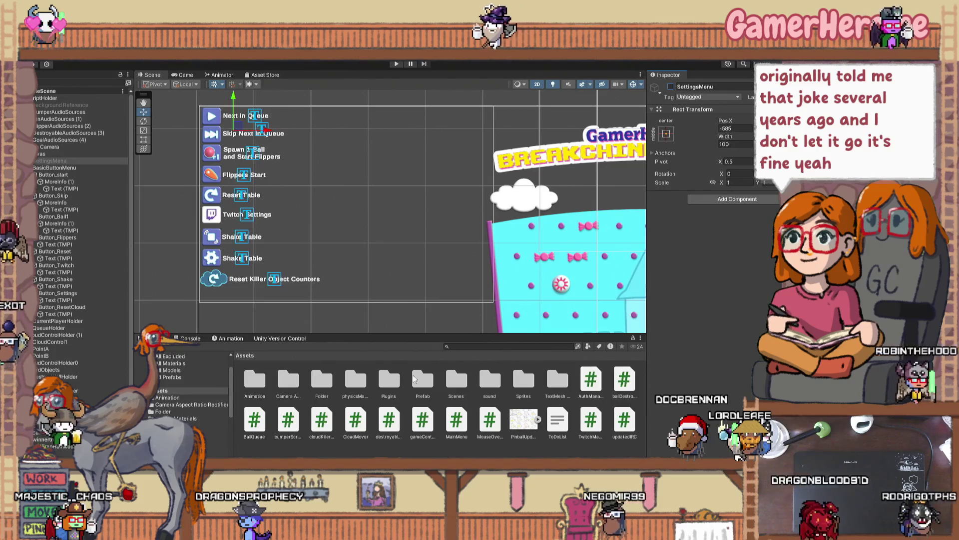
Step: Inspect the Canvas, the Next in Queue button and its MoreInfo (1) hover object
left_click(407, 214)
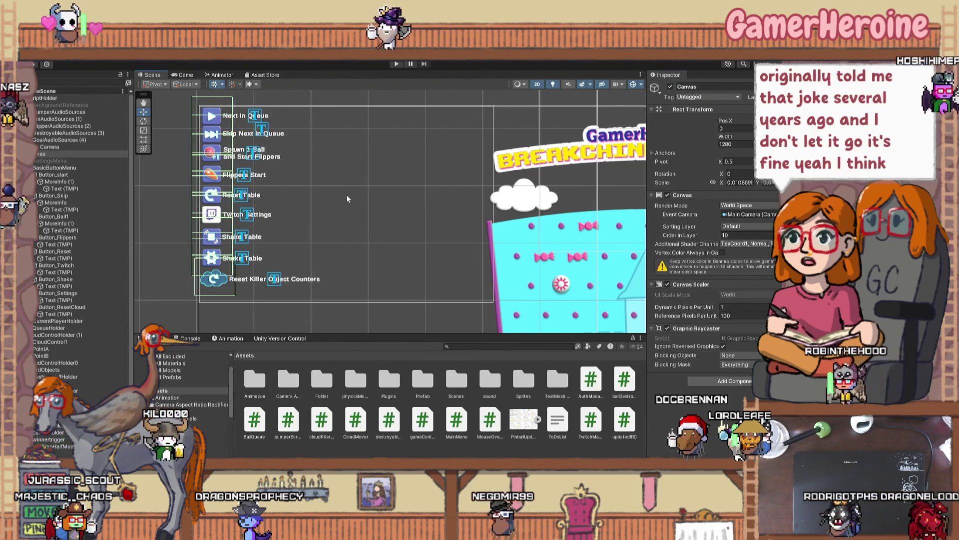
left_click_drag(347, 198, 413, 192)
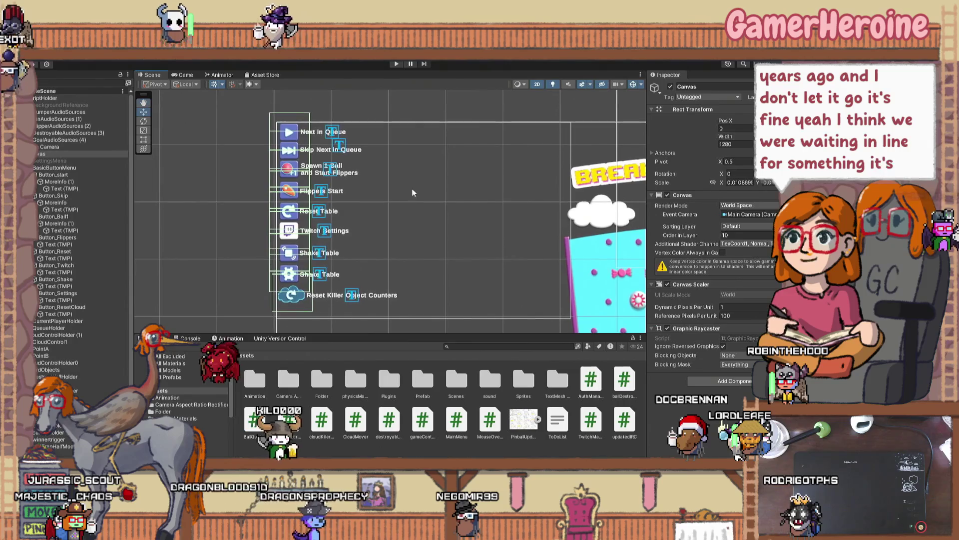
left_click(288, 131)
scroll(300, 125, "up", 4)
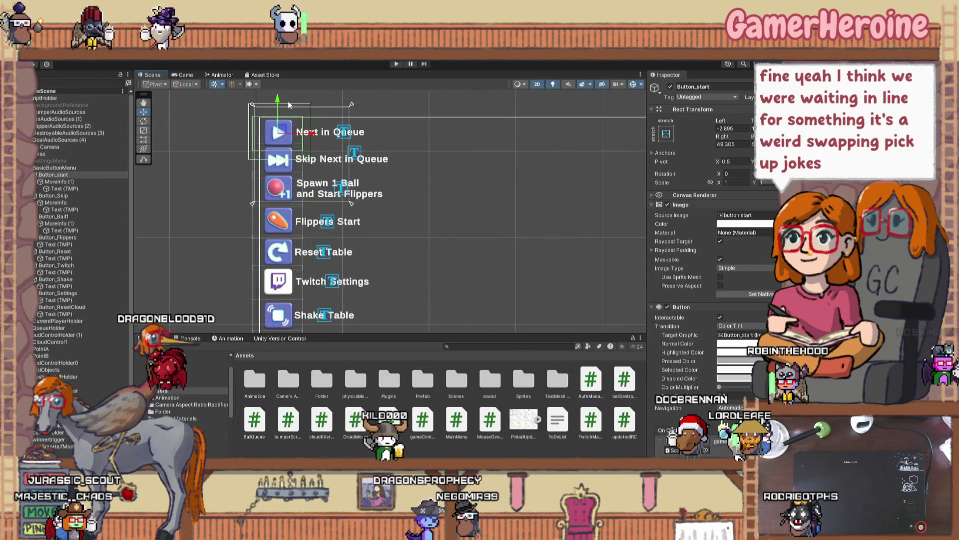
left_click(50, 182)
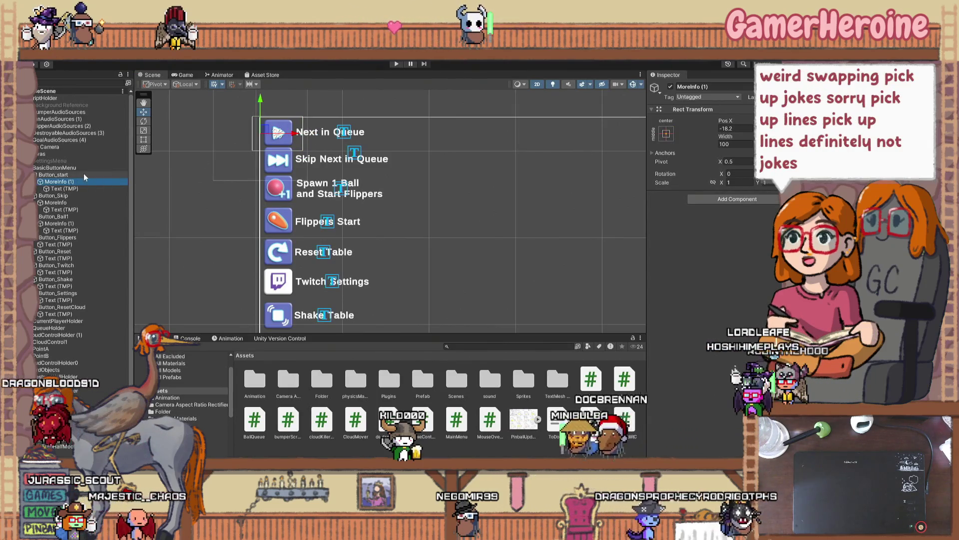
Step: Inspect PinAudioSources (1), GoalAudioSources (4), the ScriptHolder's scripts and the Spawn 1 Ball button
left_click(58, 119)
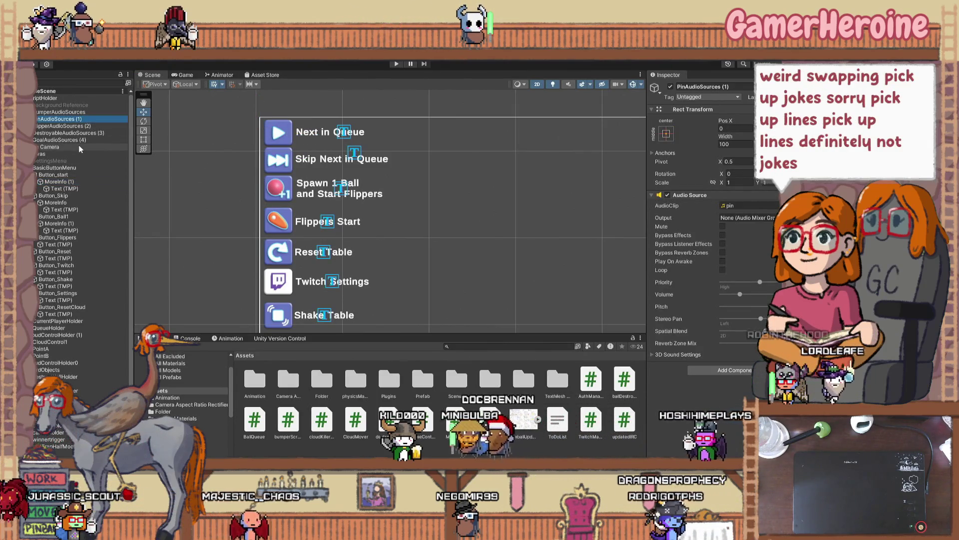
left_click(78, 139)
left_click(111, 99)
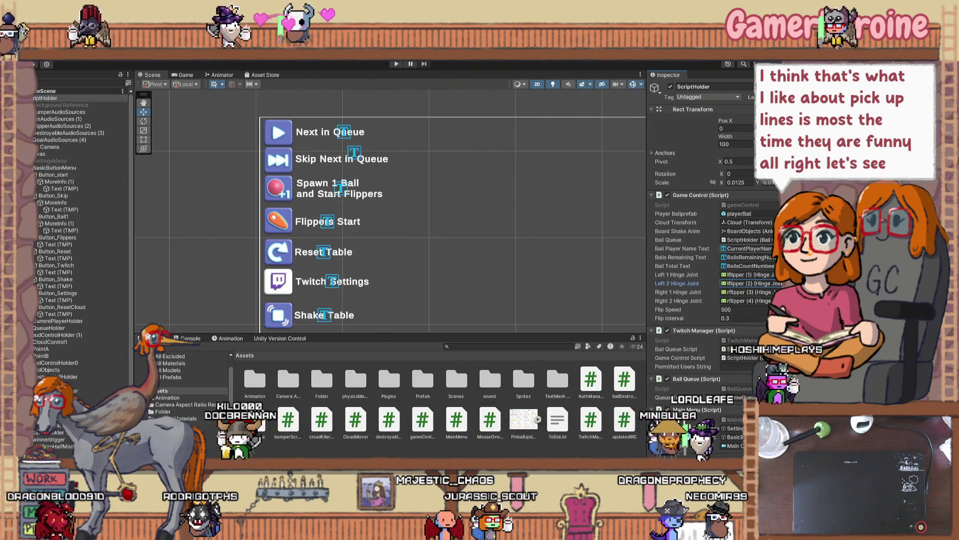
left_click(315, 162)
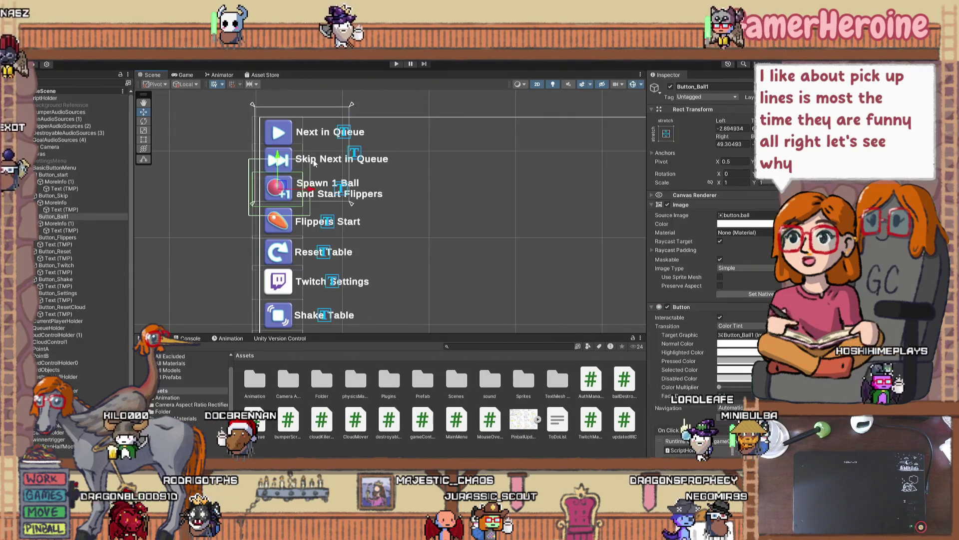
Step: Check the Spawn 1 Ball label text, the MouseOverText script and ScriptHolder's components
left_click(314, 163)
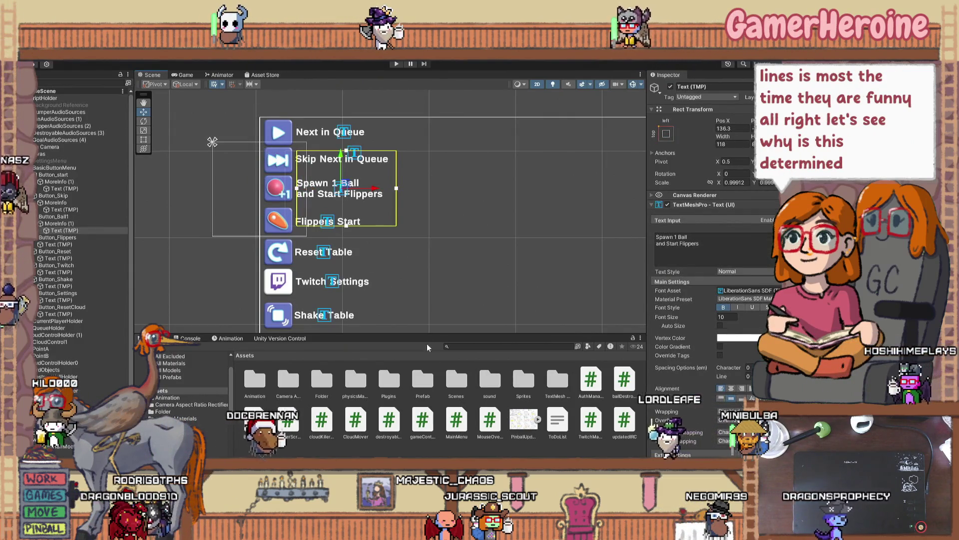
left_click(489, 420)
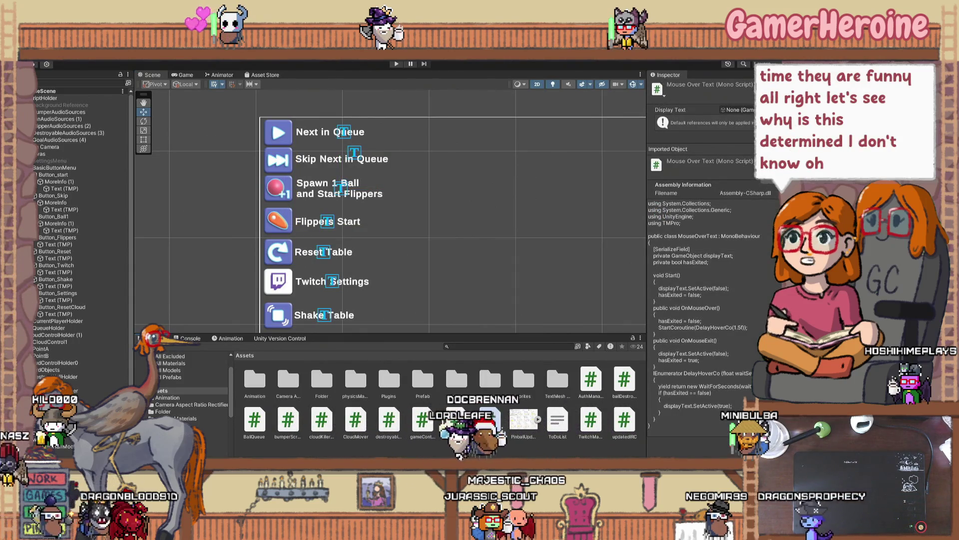
left_click(75, 99)
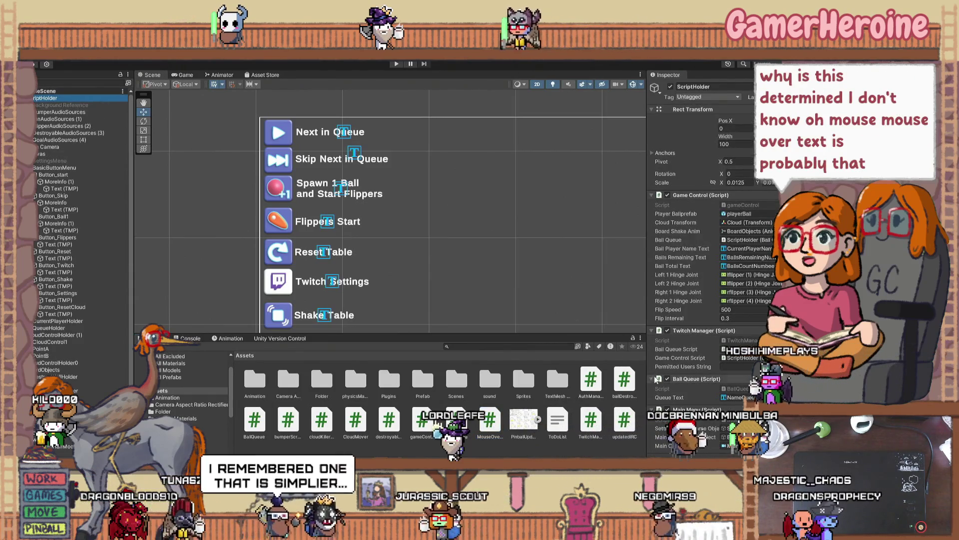
Step: Inspect the Next in Queue button and MoreInfo (1)'s Text (TMP), then open MouseOverText.cs
left_click(56, 175)
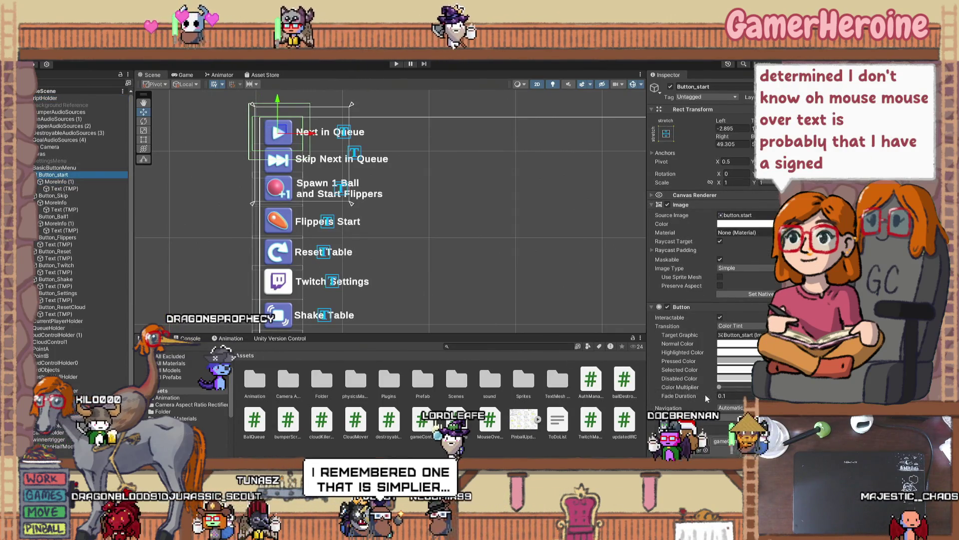
scroll(709, 225, "down", 5)
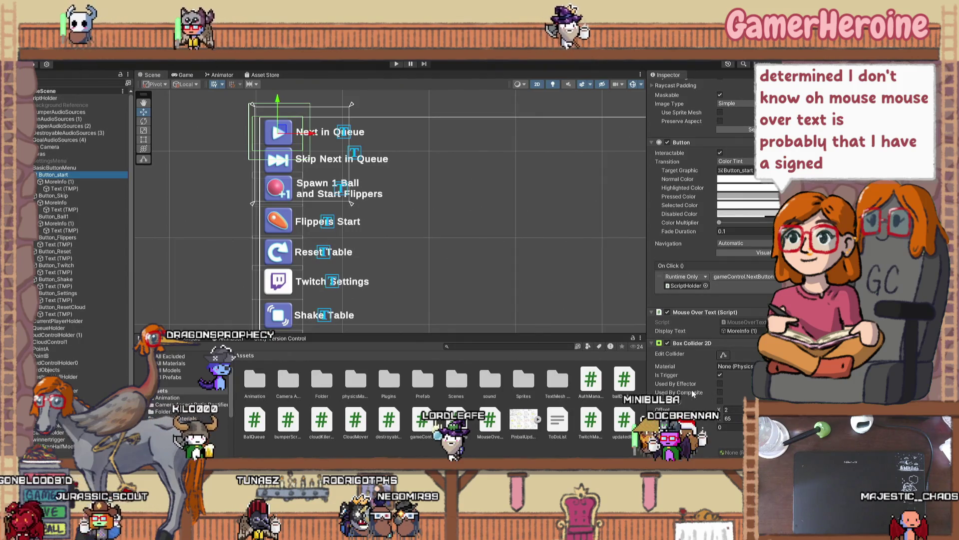
scroll(690, 388, "down", 4)
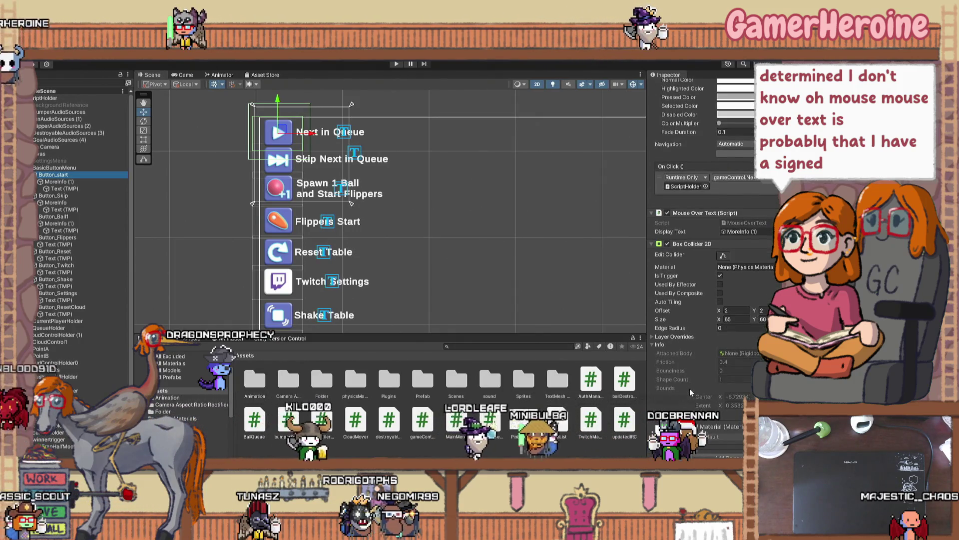
left_click(65, 189)
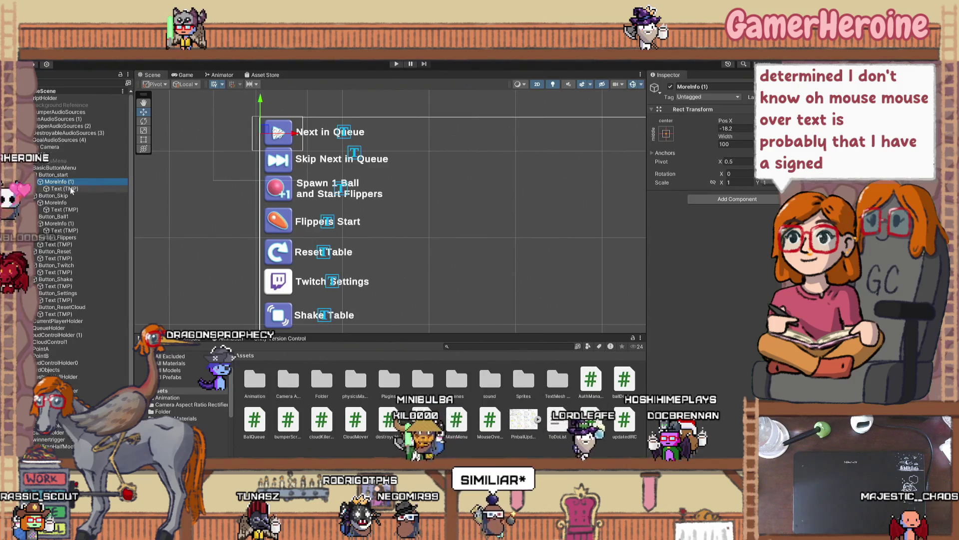
scroll(699, 225, "down", 6)
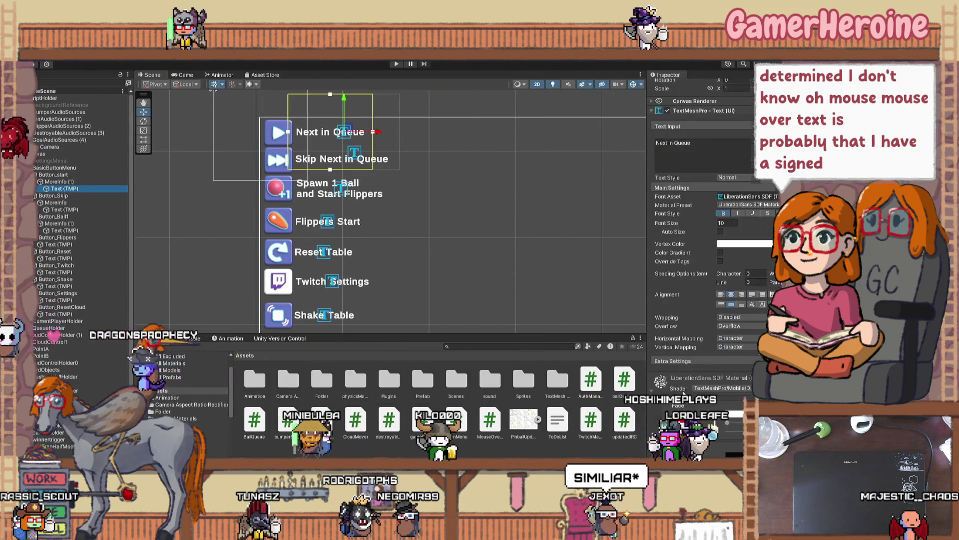
left_click(490, 419)
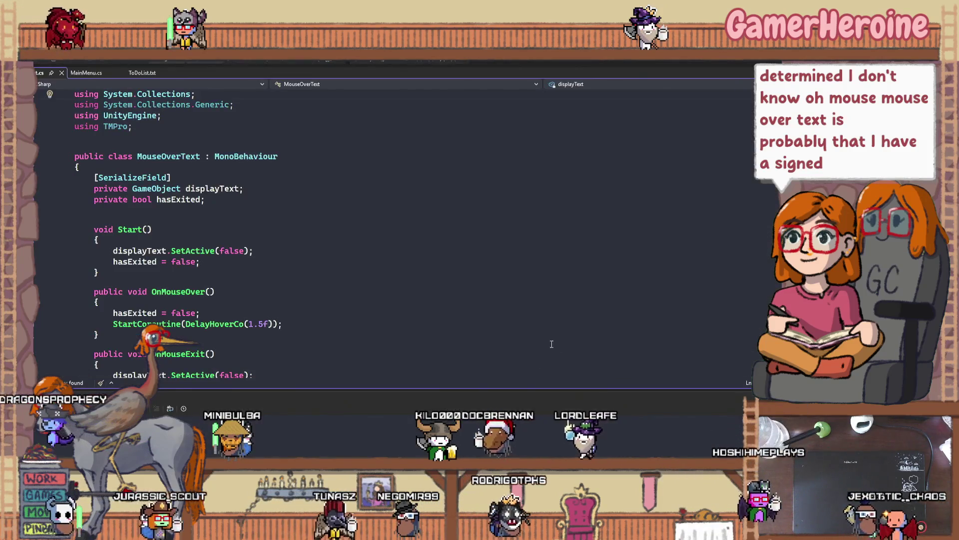
Step: Maximize Visual Studio and scroll through MouseOverText.cs to read its hover logic
double_click(533, 62)
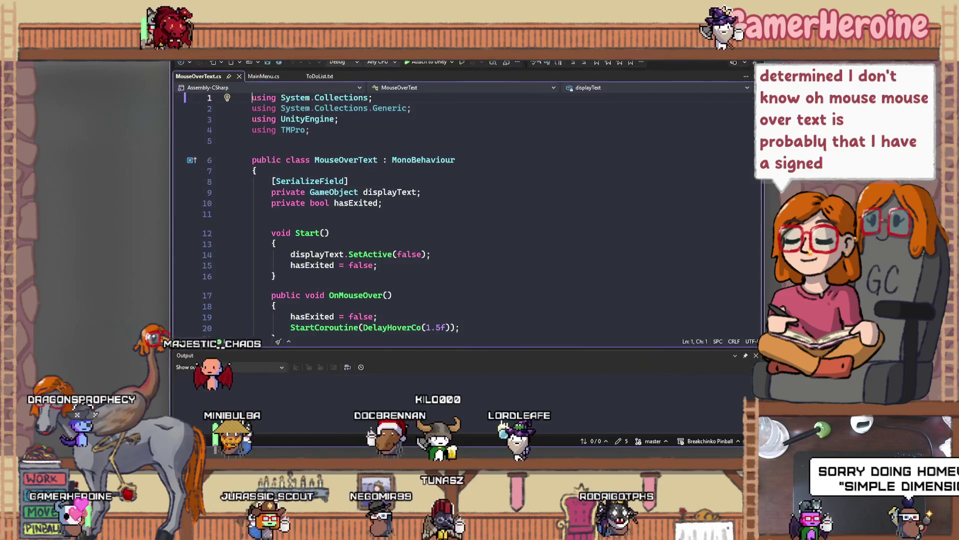
scroll(400, 268, "down", 3)
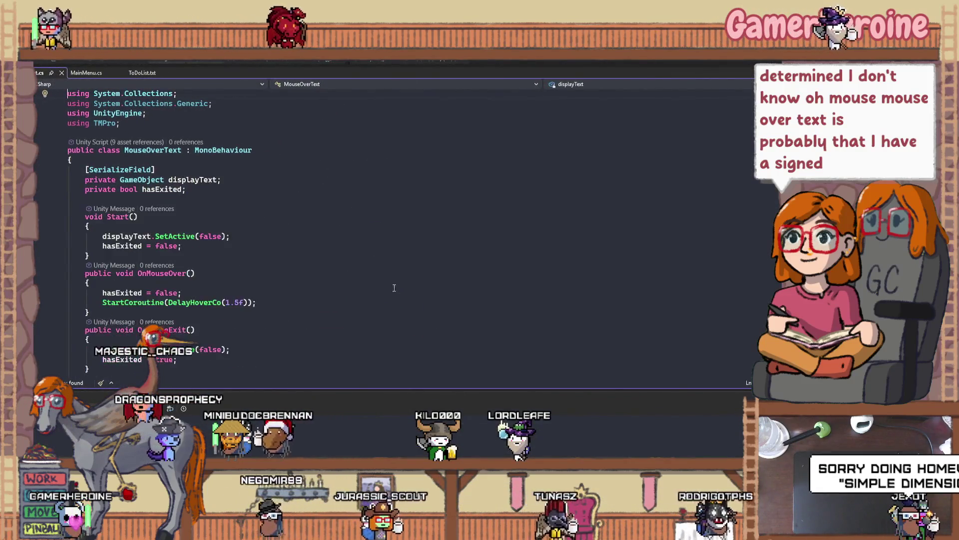